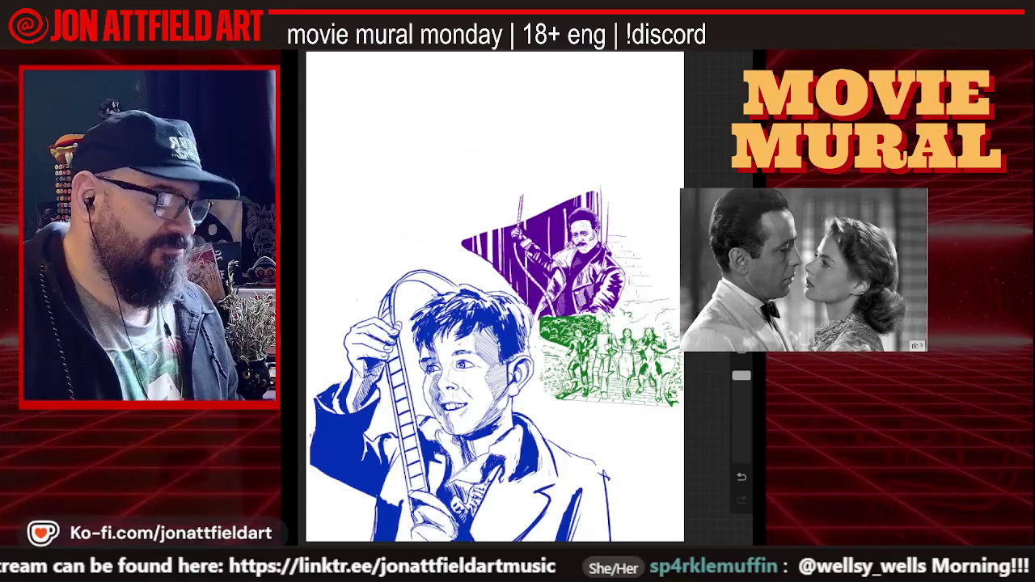
- Make the hidden lilac layout sketch layer visible
drag(495, 323, 517, 372)
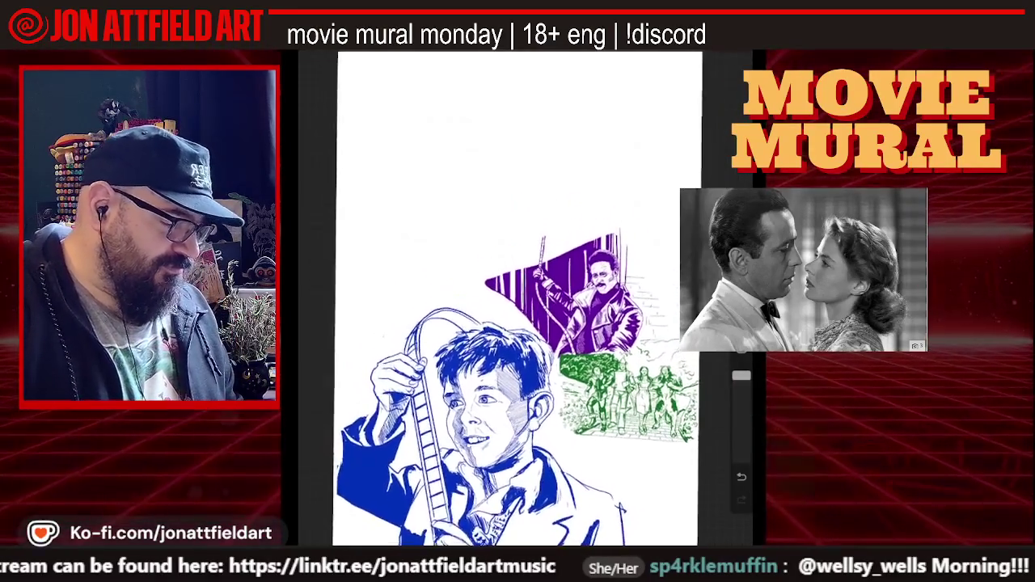
scroll(512, 299, down, 2)
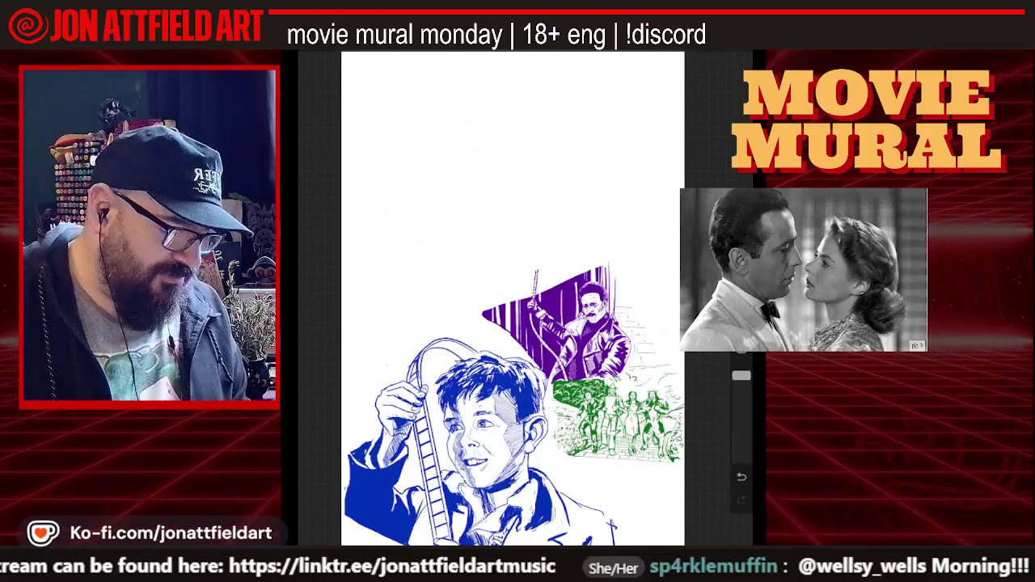
key(l)
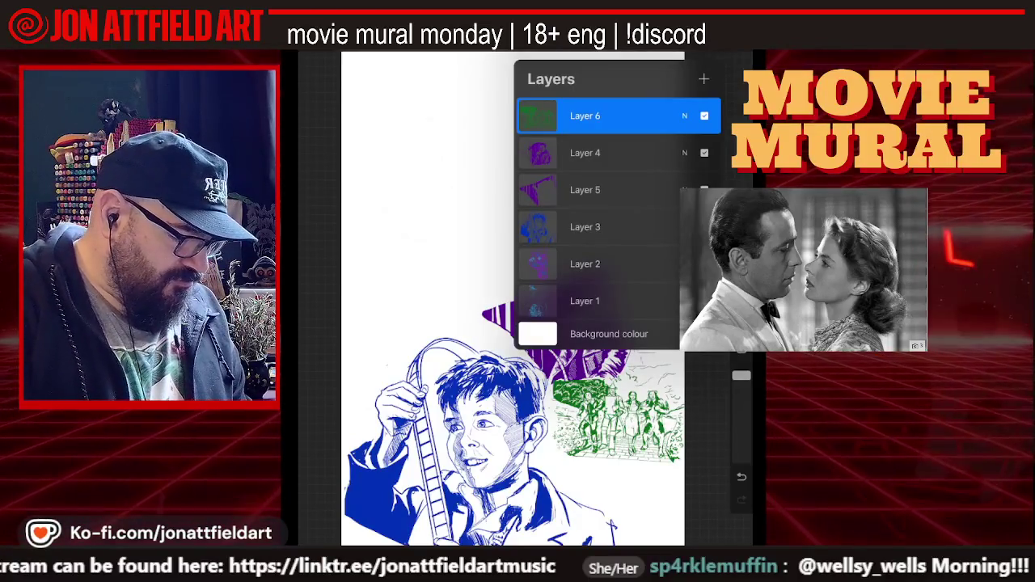
click(704, 264)
click(420, 242)
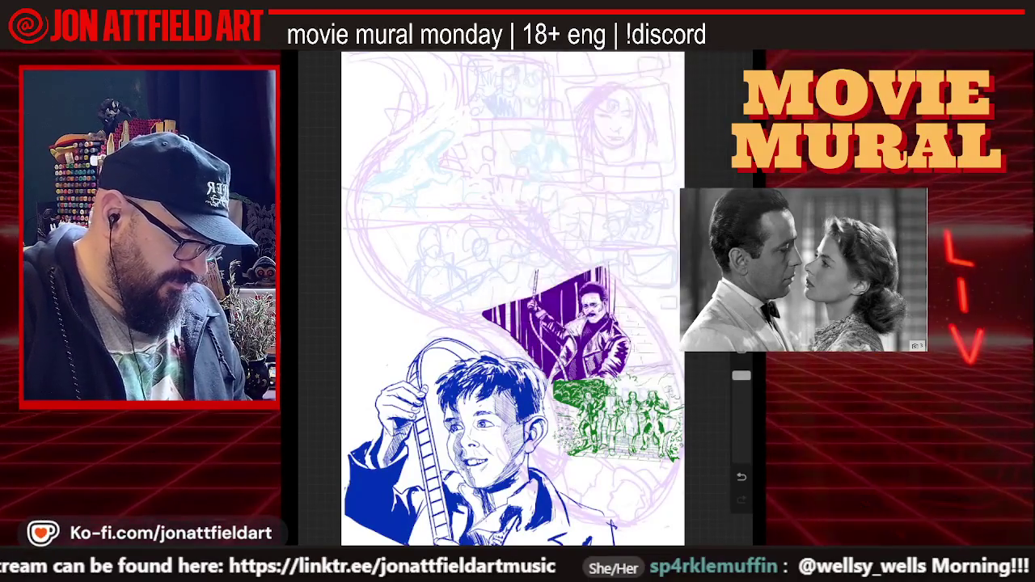
- Hide the blue boy layer (Layer 3) and the green stair-scene layer (Layer 6)
scroll(550, 404, up, 5)
scroll(525, 299, up, 5)
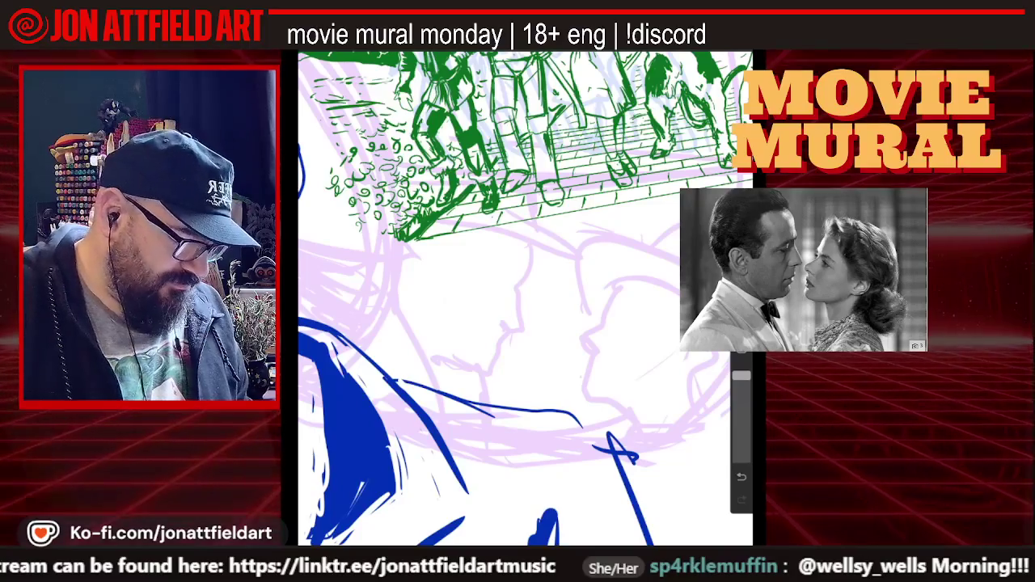
scroll(526, 300, down, 2)
scroll(526, 299, down, 1)
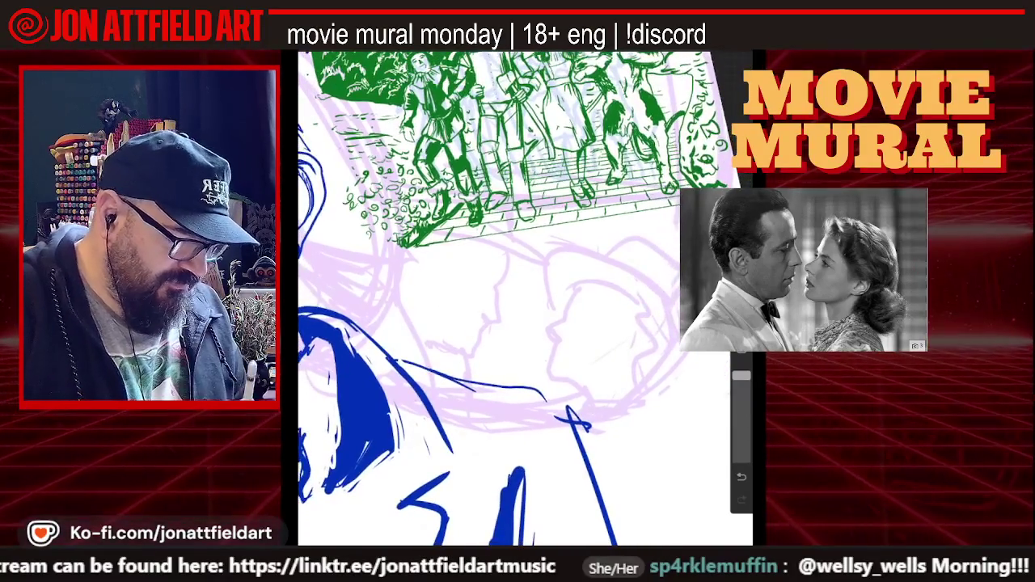
key(l)
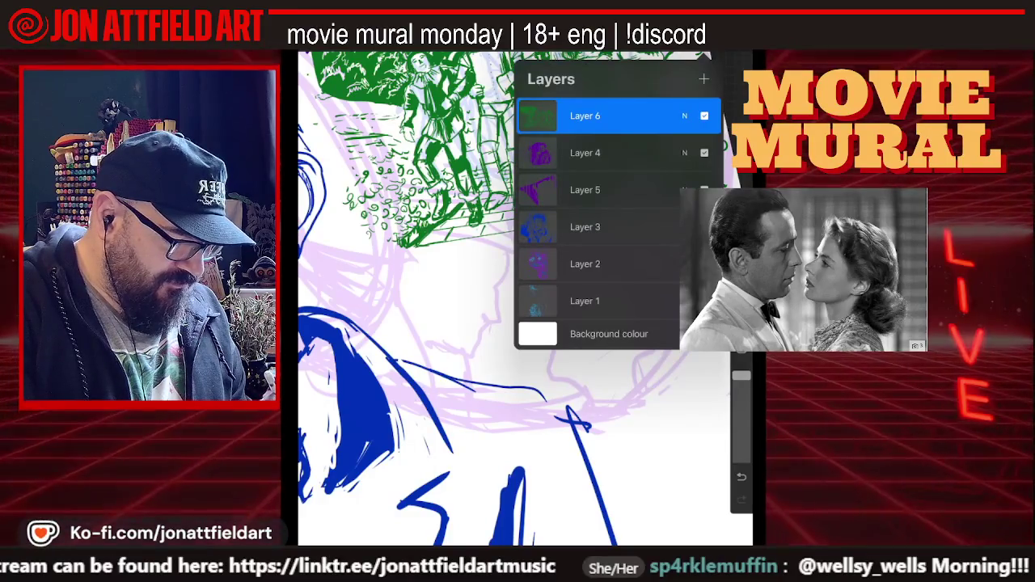
click(704, 226)
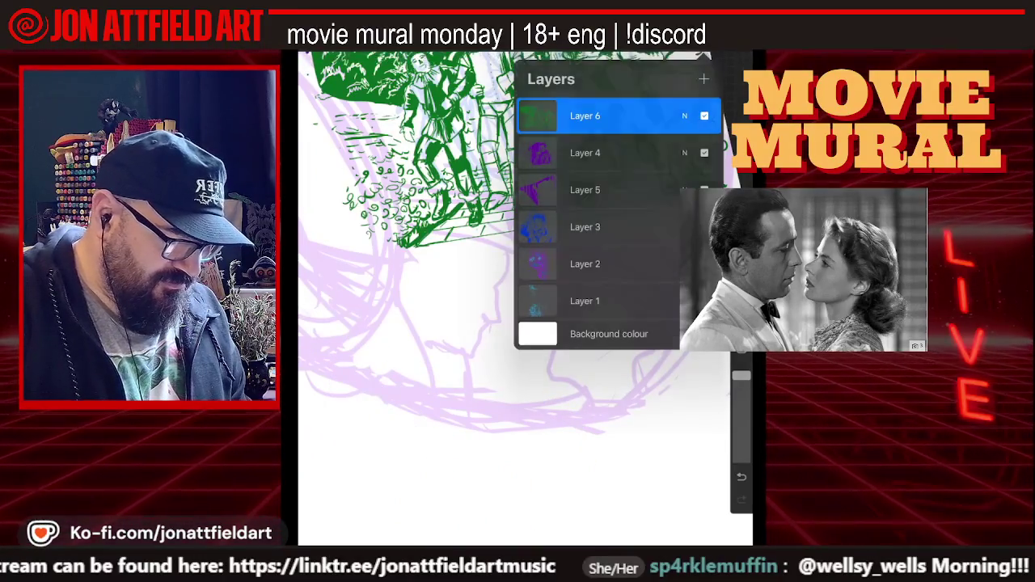
key(l)
scroll(518, 242, up, 2)
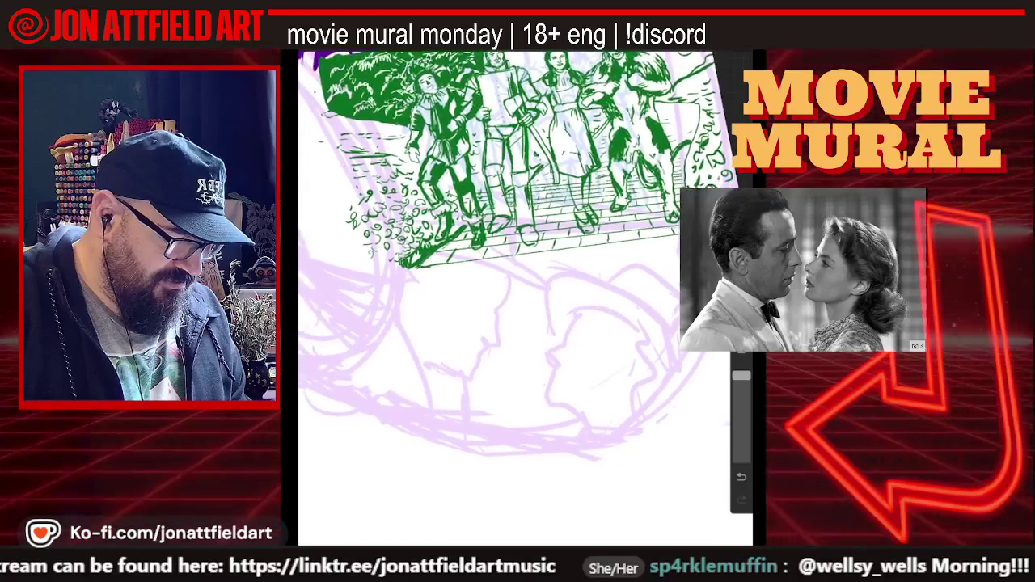
key(l)
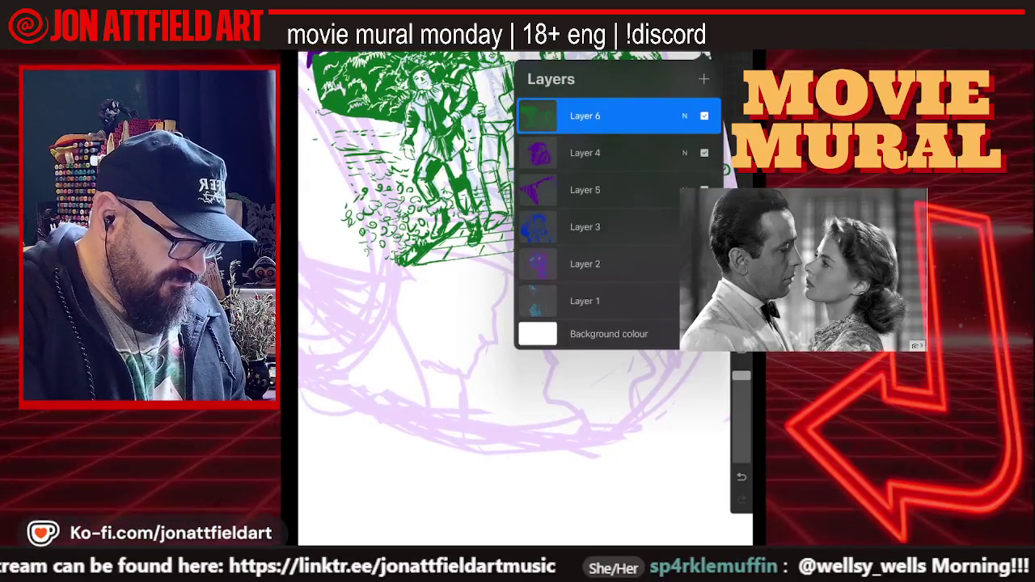
click(704, 116)
key(l)
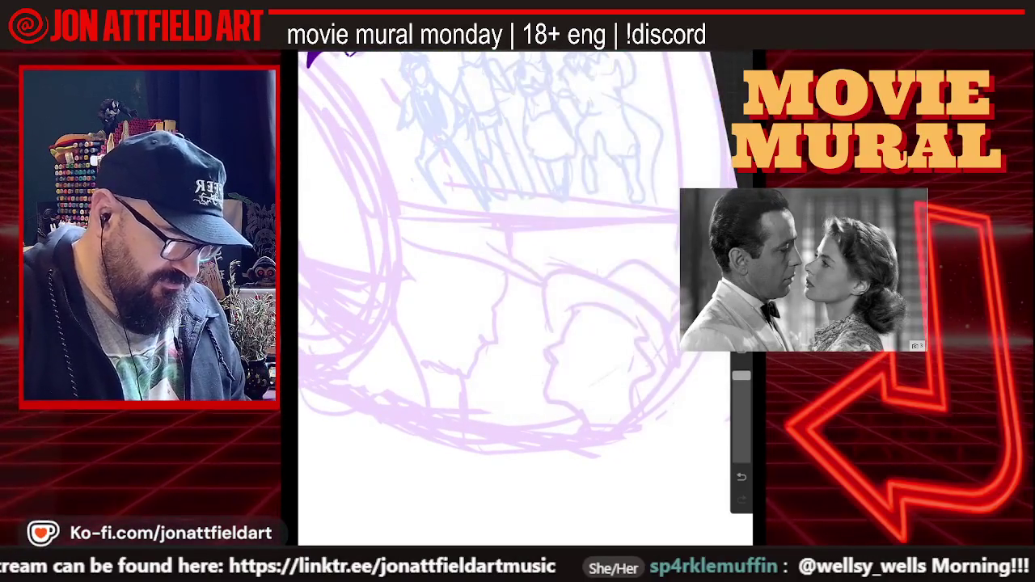
- Add a new empty Layer 7 at the top of the layer stack
scroll(526, 291, up, 1)
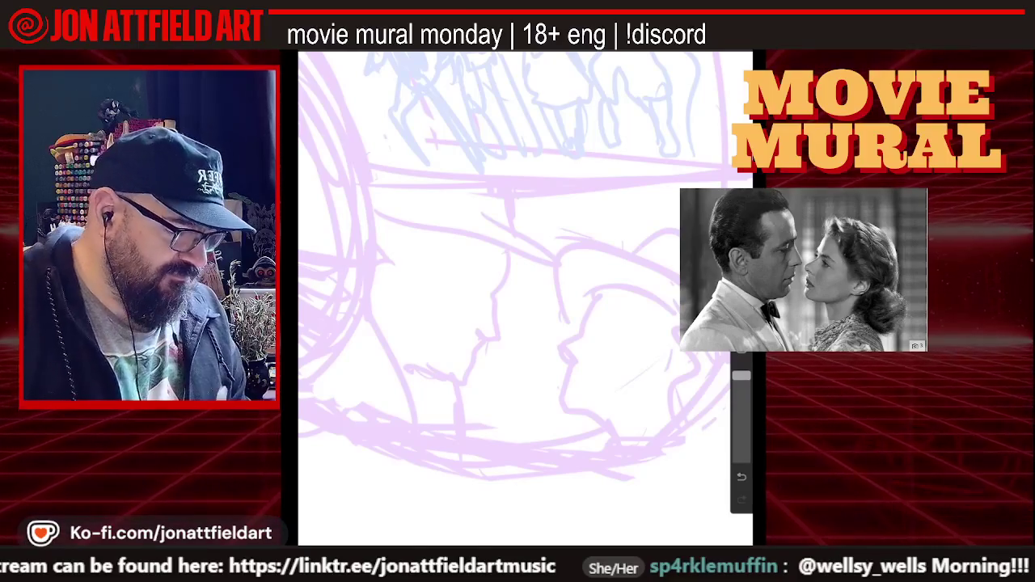
click(707, 53)
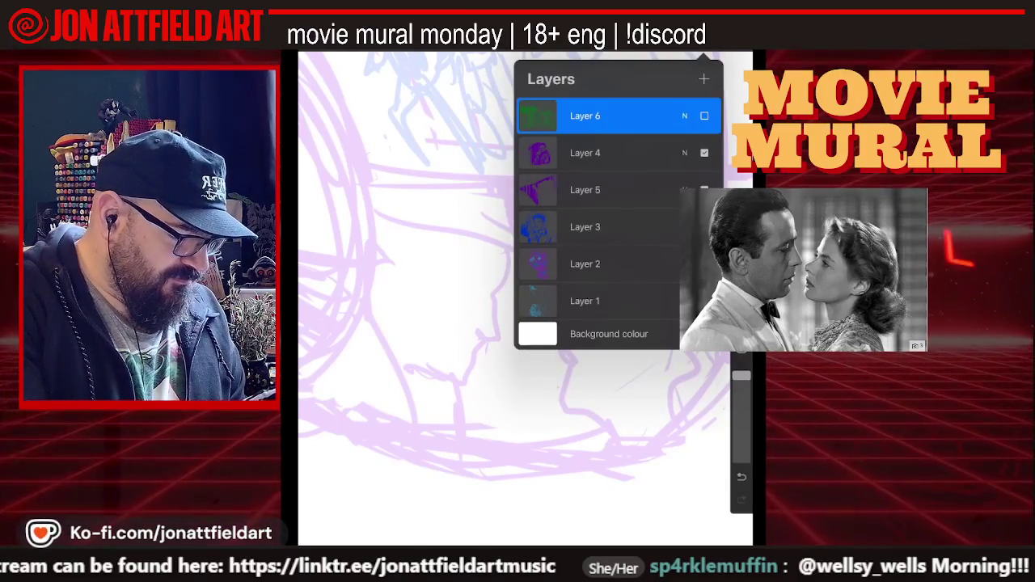
click(704, 78)
click(713, 54)
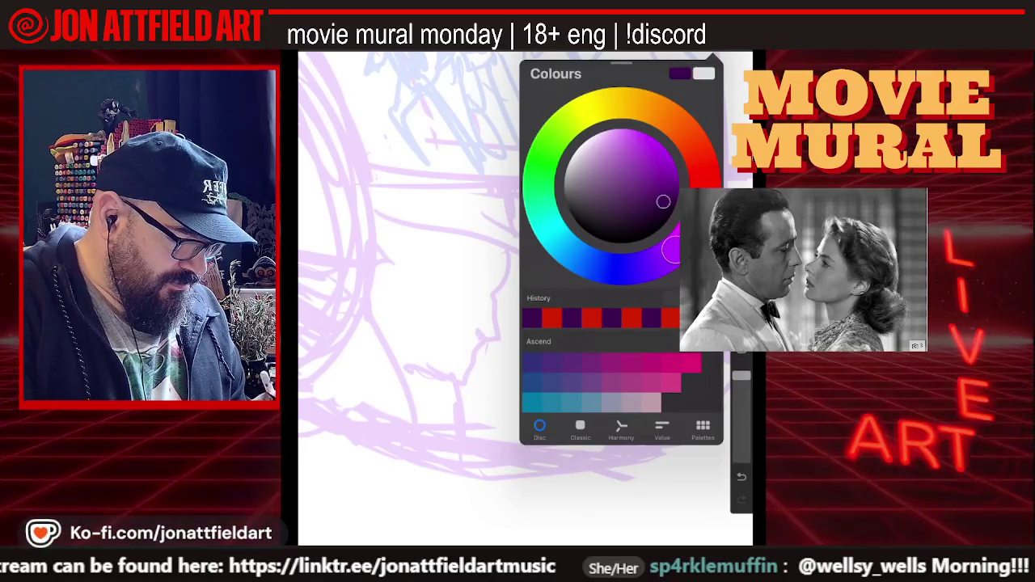
- Switch the brush colour from purple to light blue, then undo one test stroke
drag(663, 255, 565, 247)
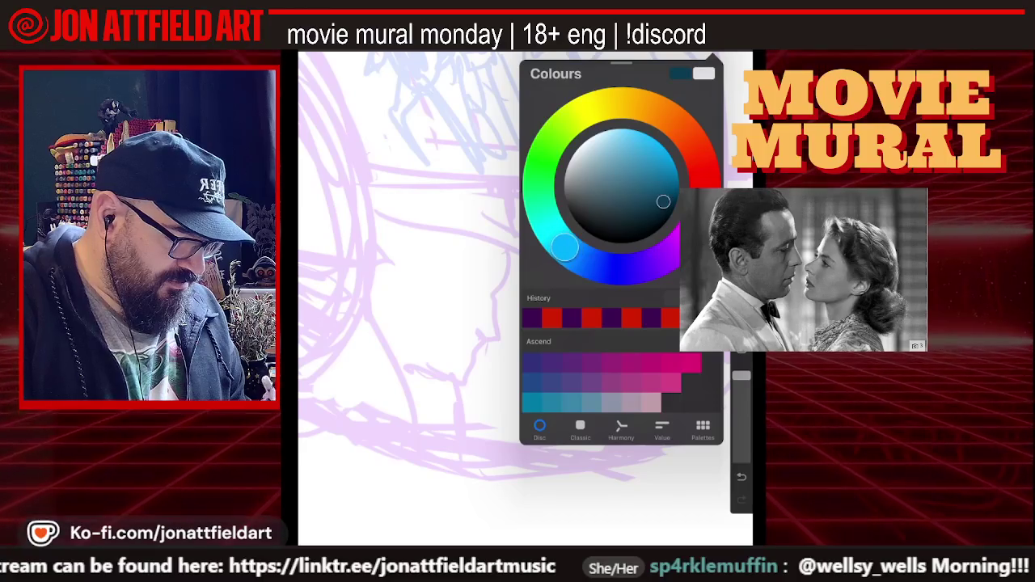
drag(663, 202, 661, 139)
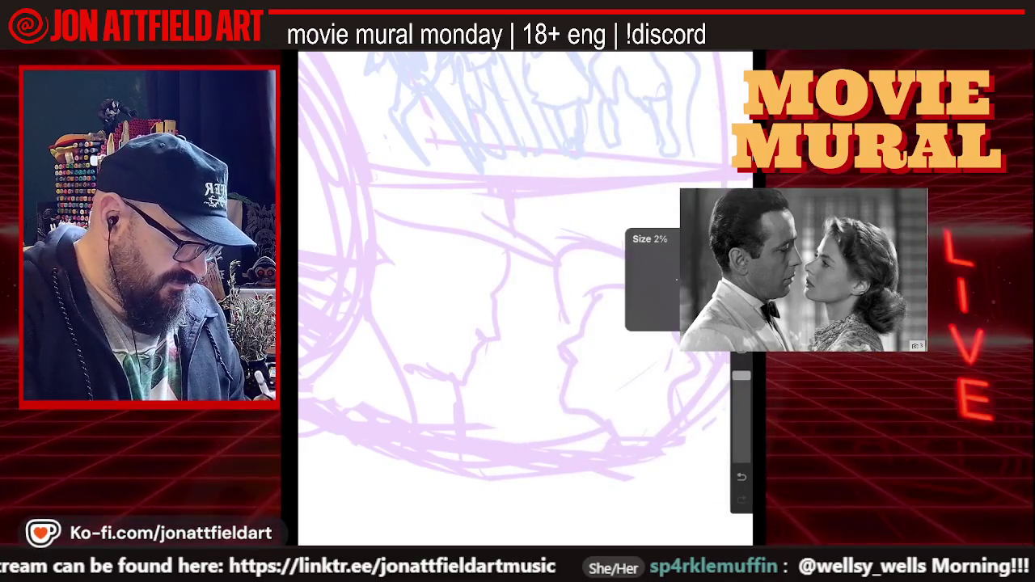
drag(471, 300, 499, 325)
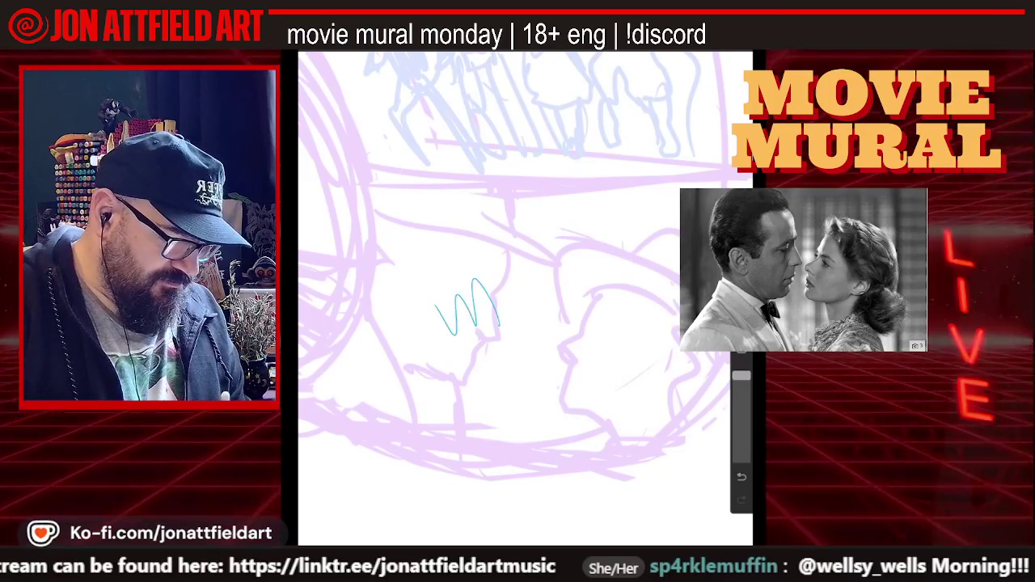
key(ctrl+z)
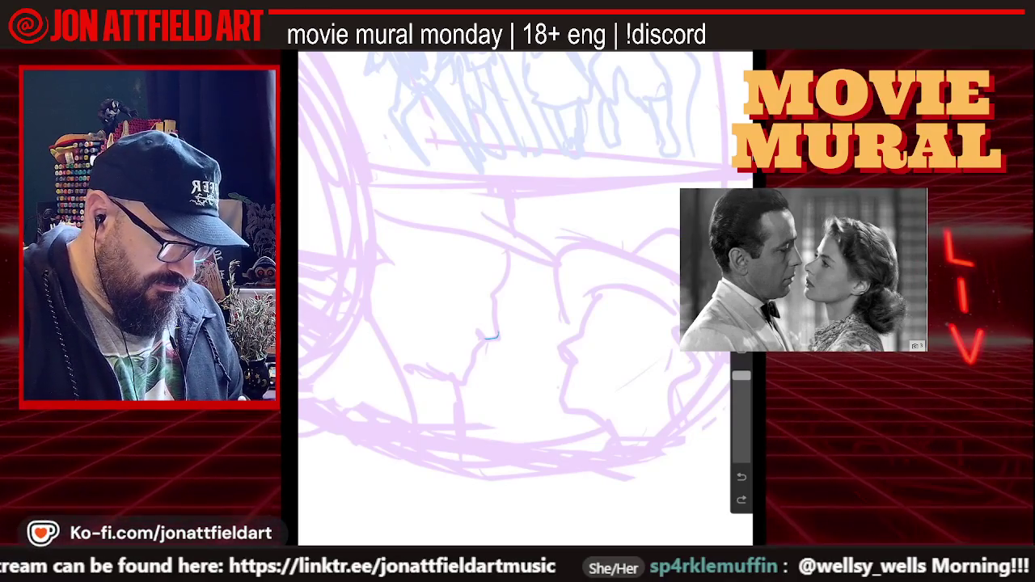
- Draw the blue profile line from the nose up the forehead
drag(497, 321, 487, 338)
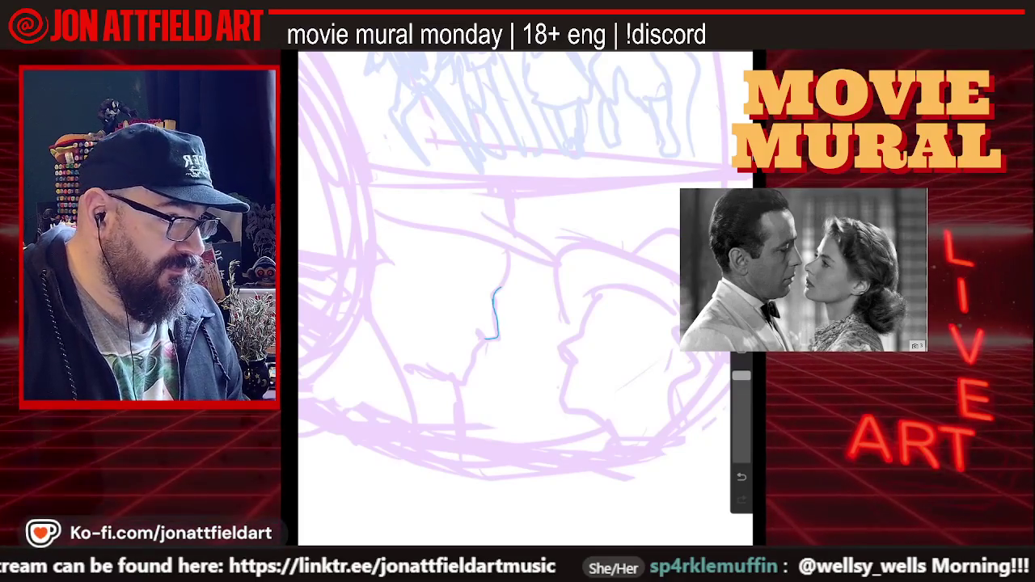
drag(499, 284, 503, 266)
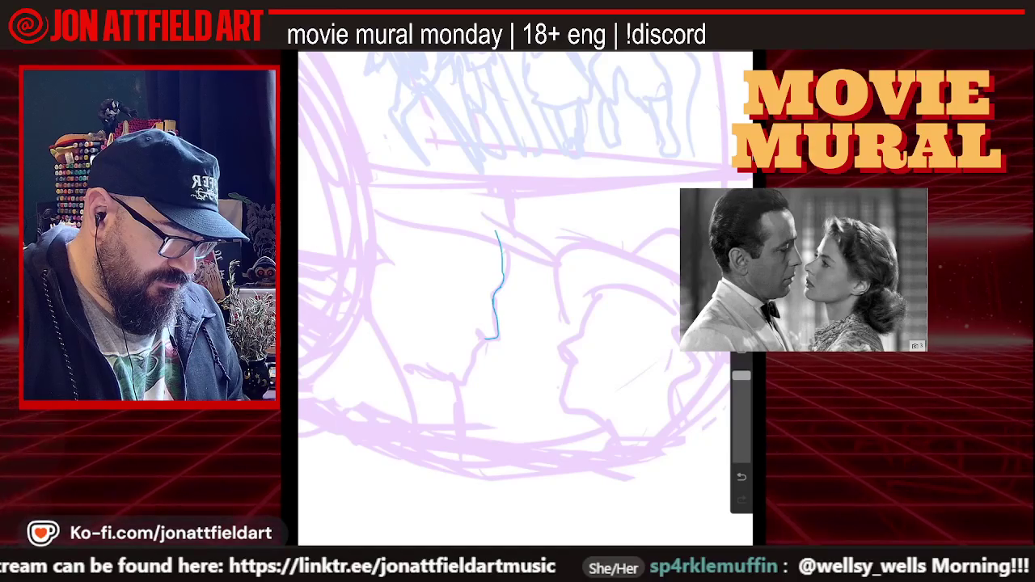
scroll(517, 291, down, 2)
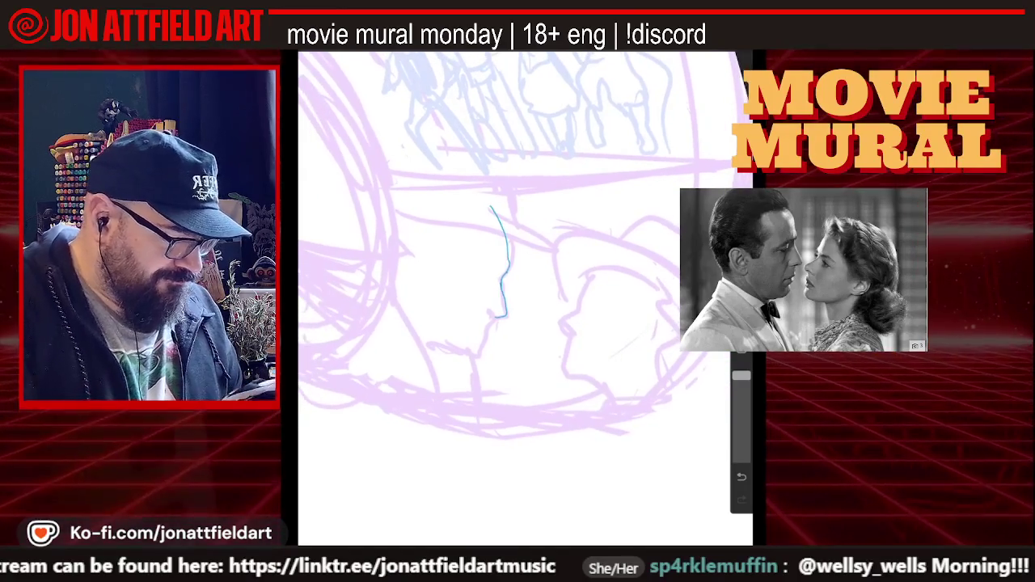
- Lower the lilac sketch layer's opacity to fade it underneath
click(705, 50)
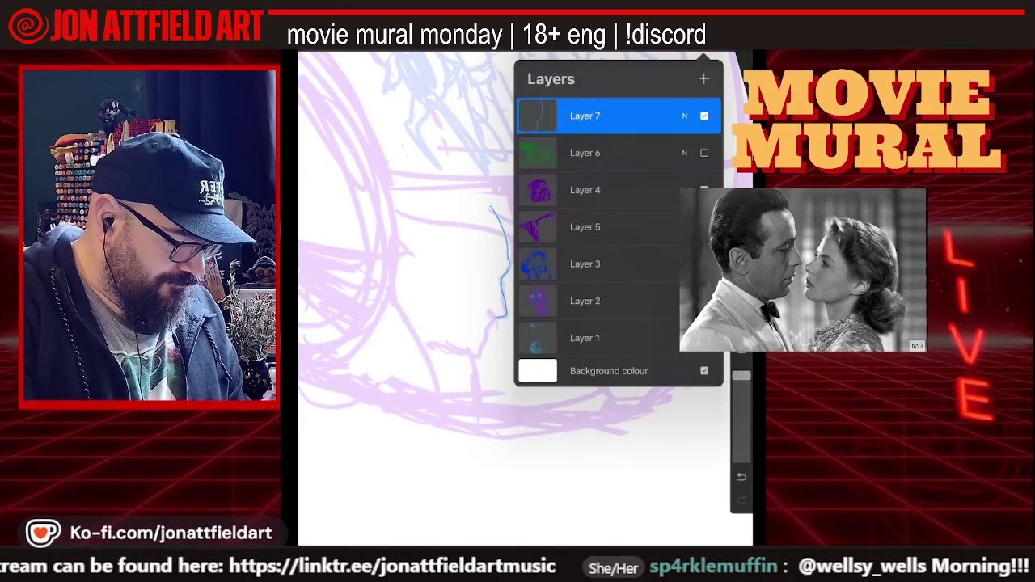
click(684, 116)
drag(711, 345, 541, 345)
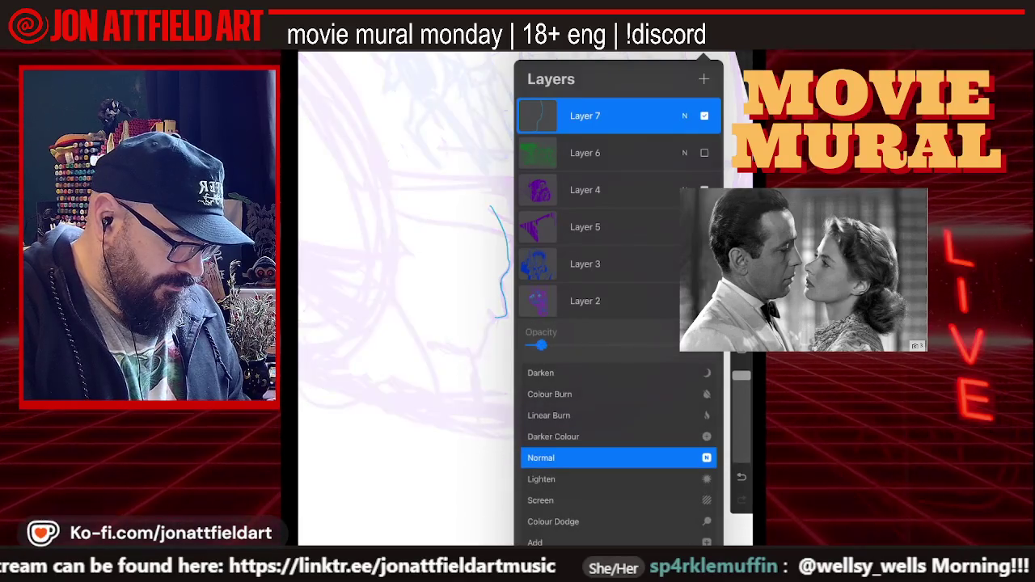
click(684, 116)
click(705, 50)
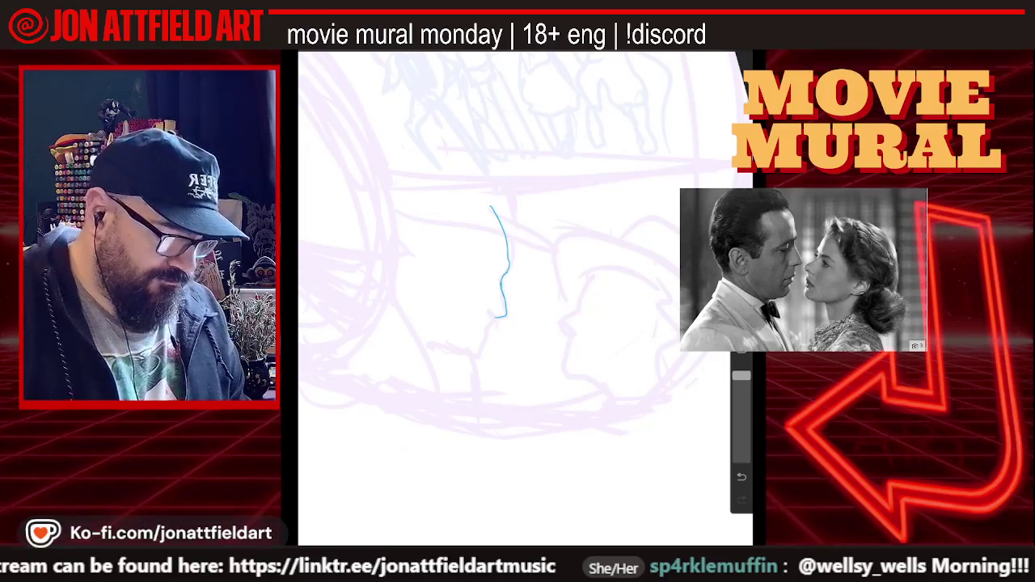
- Draw the nostril curve, the upper lip and the first chin strokes below the nose
scroll(428, 339, up, 5)
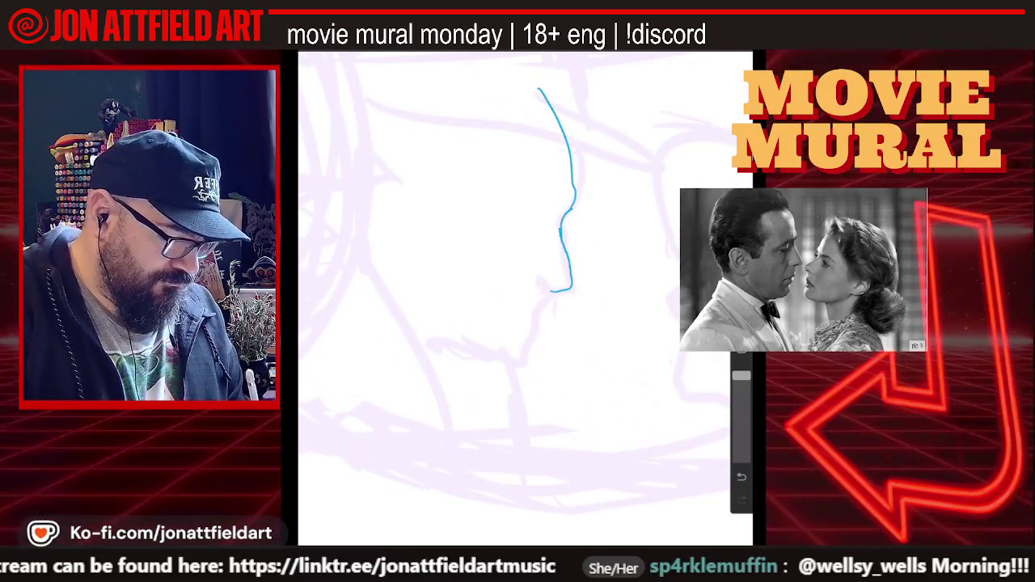
drag(541, 286, 556, 288)
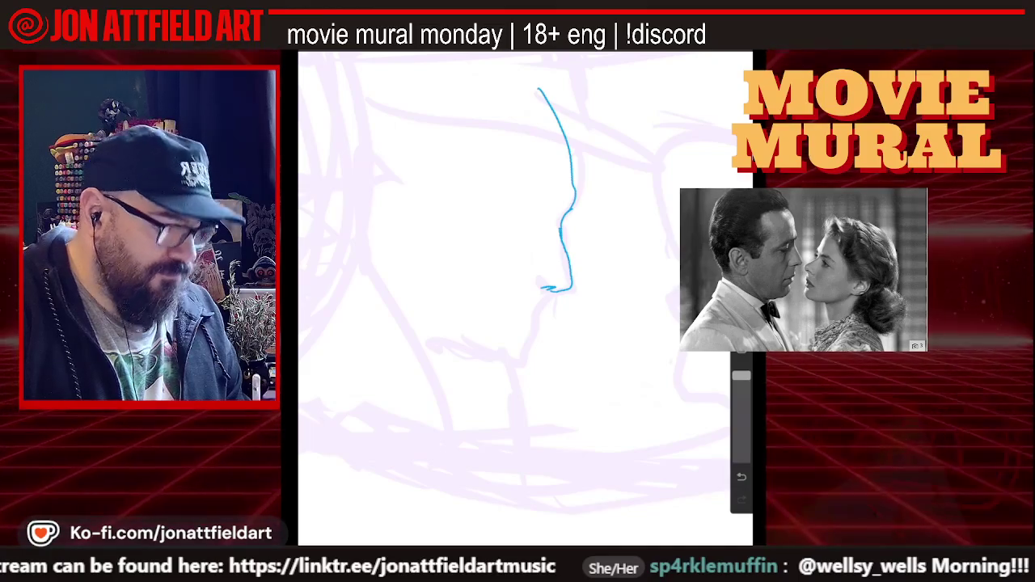
drag(541, 275, 531, 283)
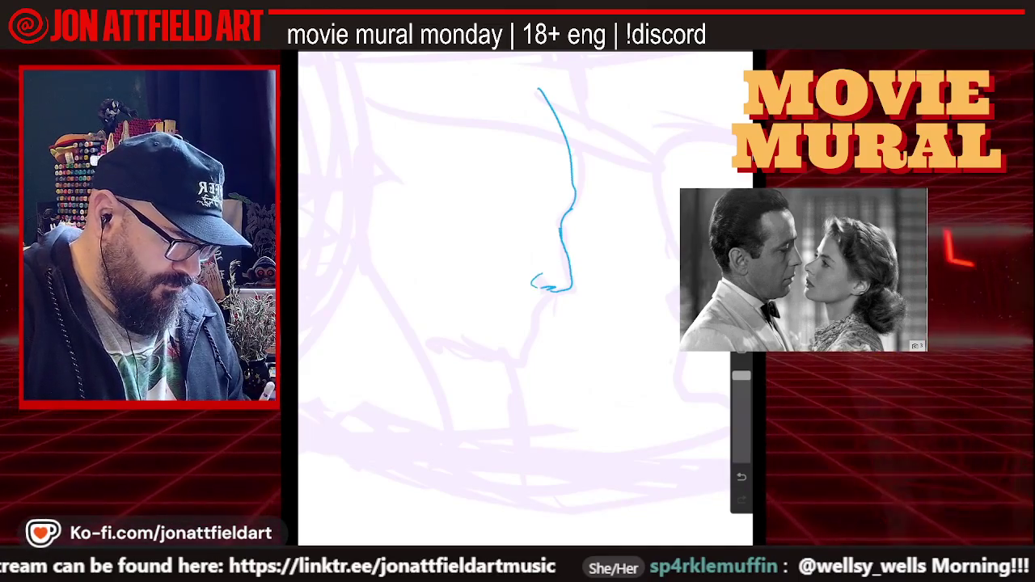
key(ctrl+z)
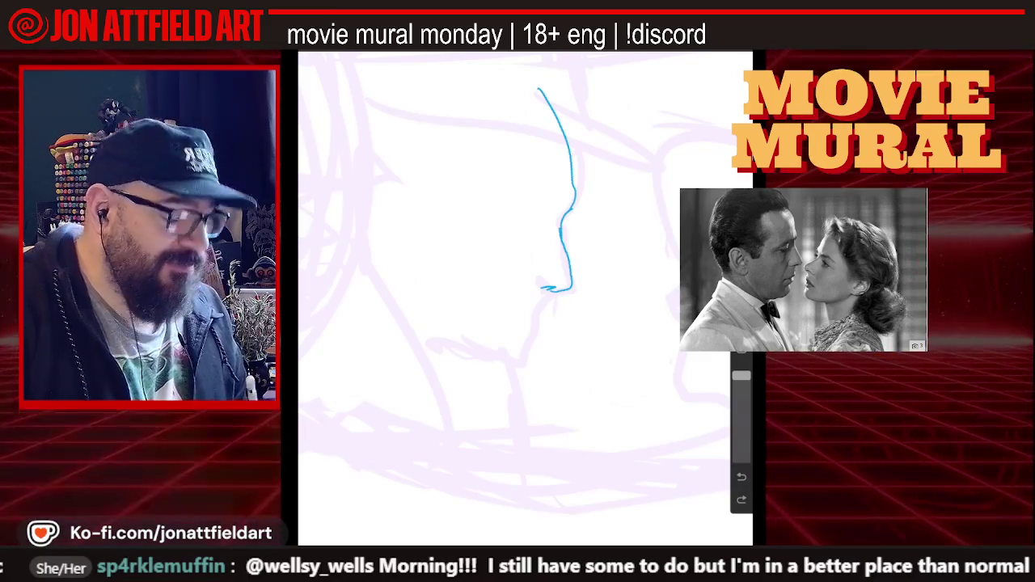
drag(544, 288, 533, 278)
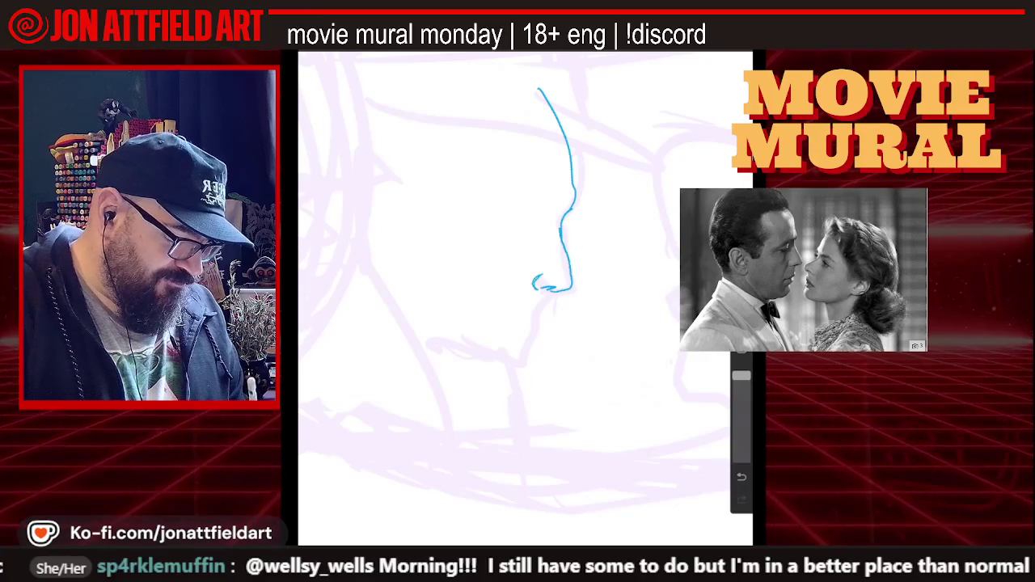
drag(536, 280, 505, 309)
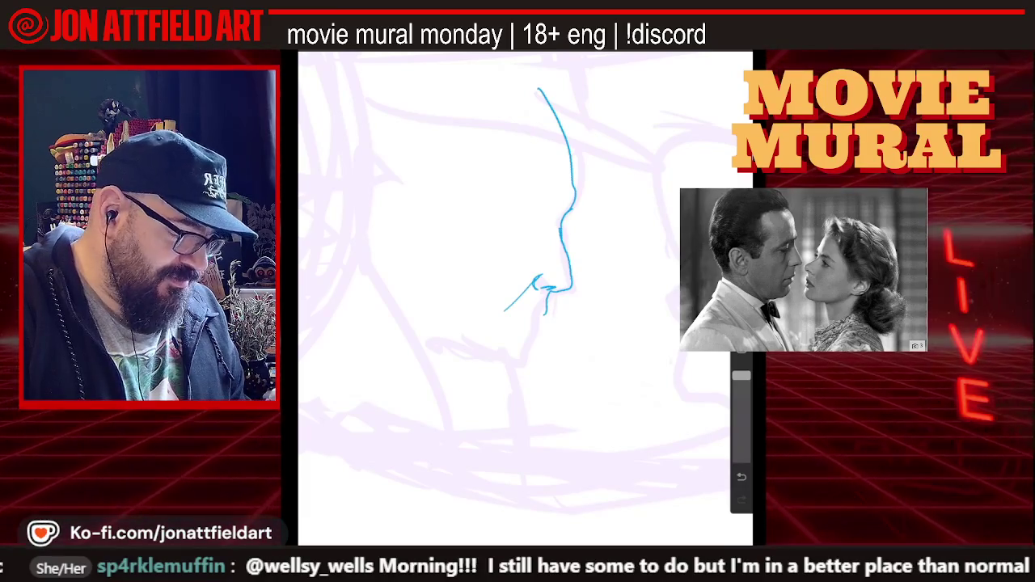
drag(547, 289, 546, 315)
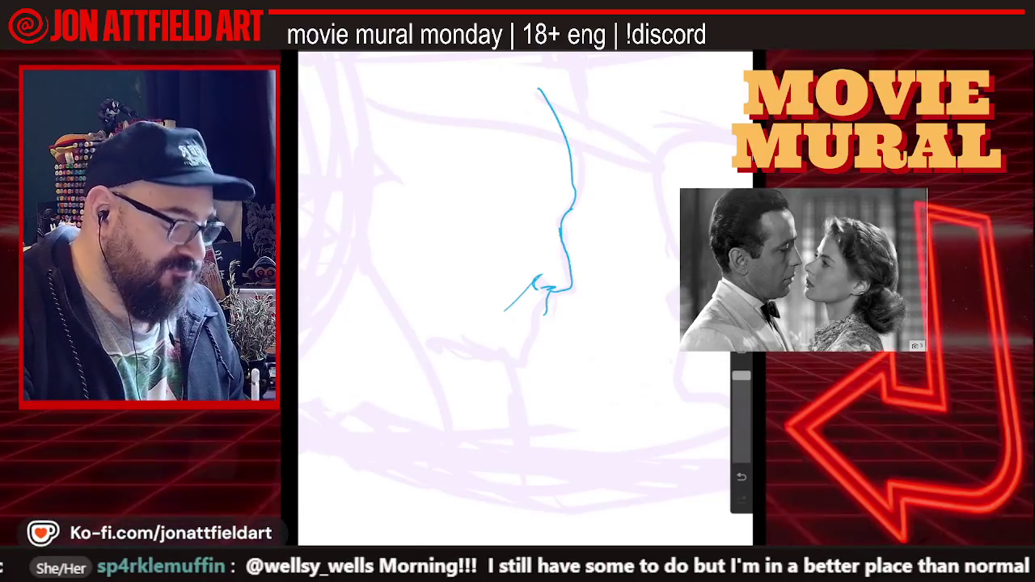
drag(549, 314, 530, 320)
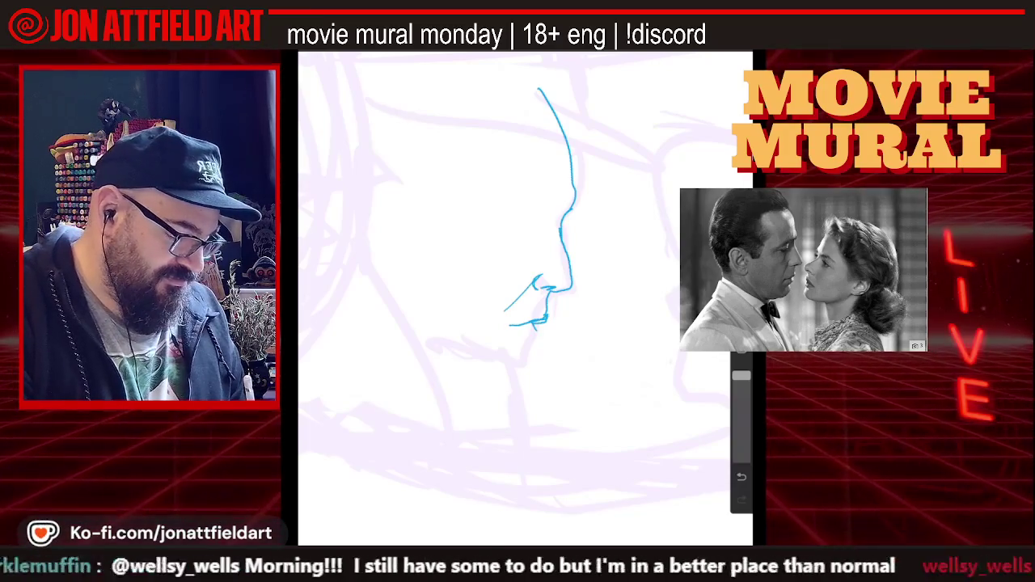
drag(538, 330, 528, 343)
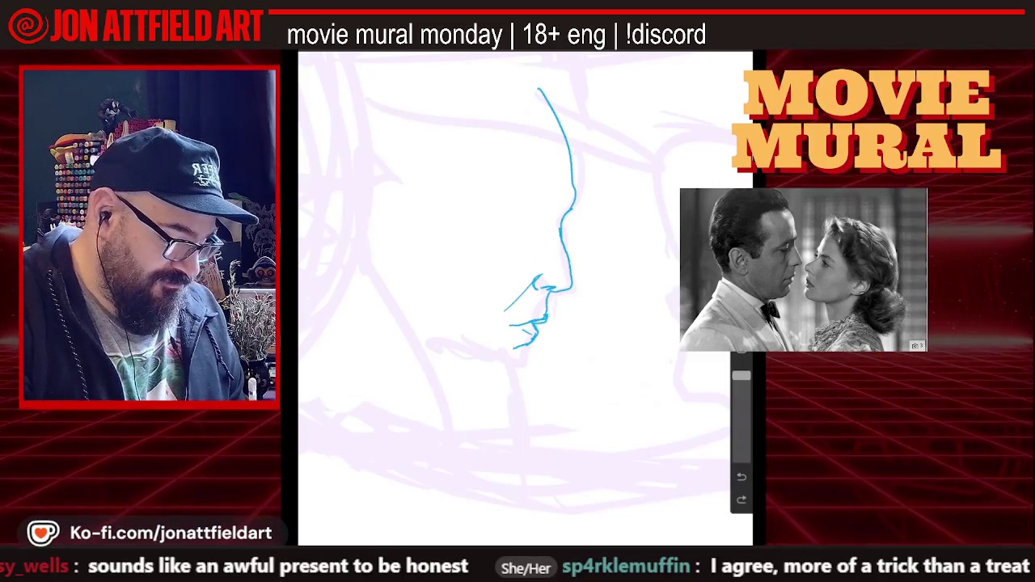
mouse_move(518, 345)
mouse_down()
mouse_move(507, 353)
mouse_move(522, 365)
mouse_up()
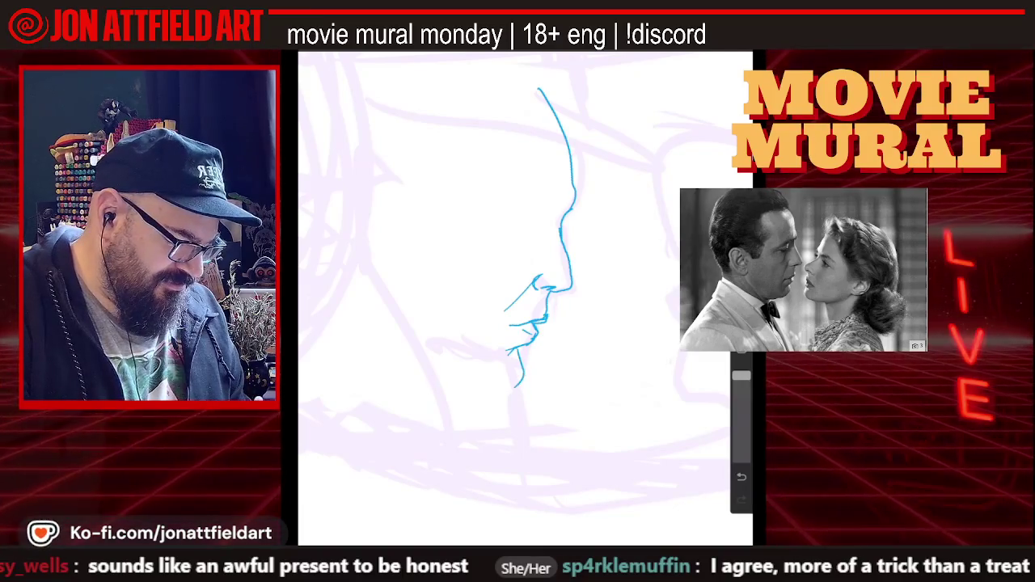
scroll(525, 299, down, 2)
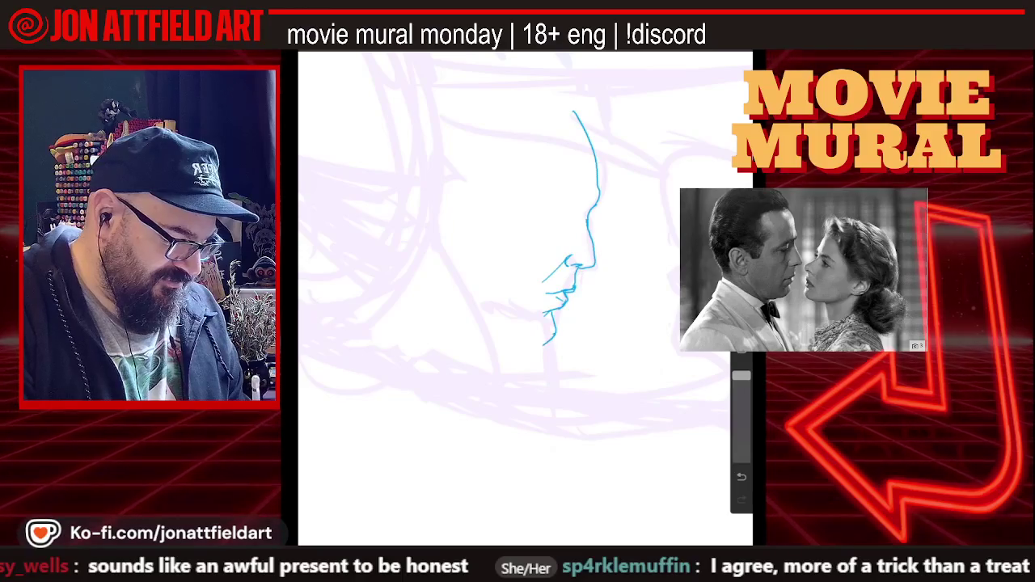
- Replace the rough chin strokes with a redrawn chin and a jawline running back
key(ctrl+z)
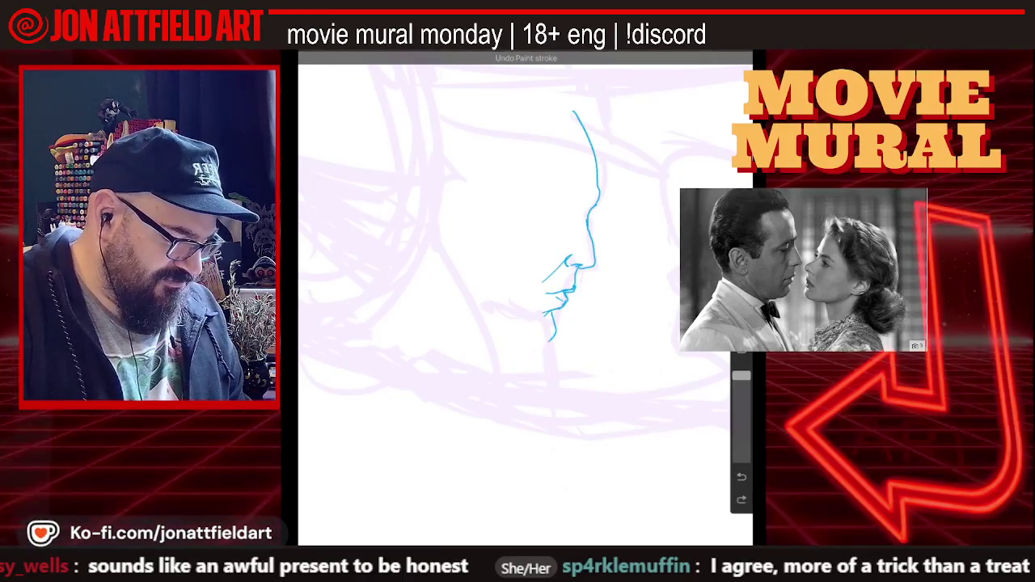
key(ctrl+z)
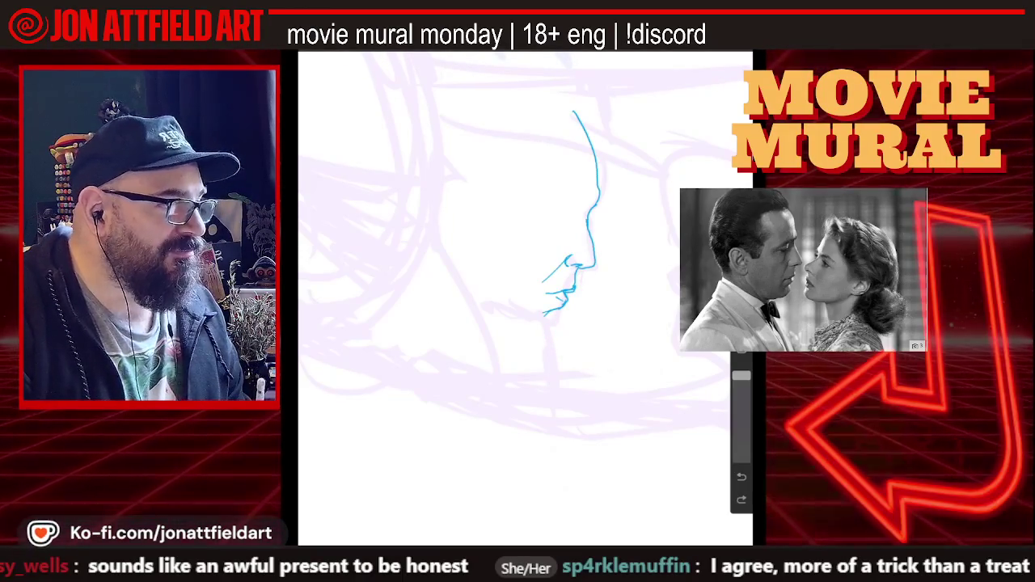
drag(558, 309, 553, 323)
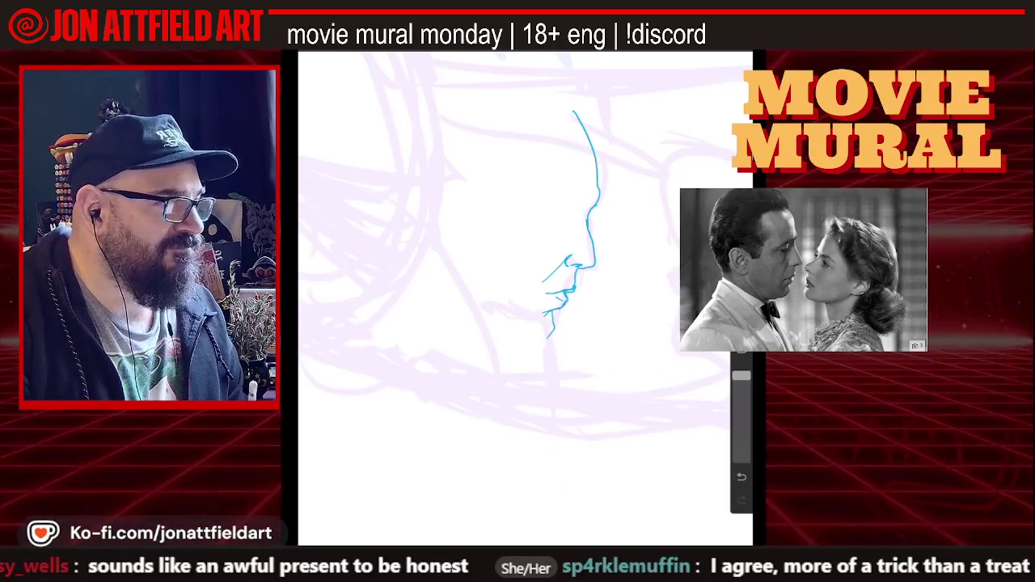
drag(553, 330, 535, 343)
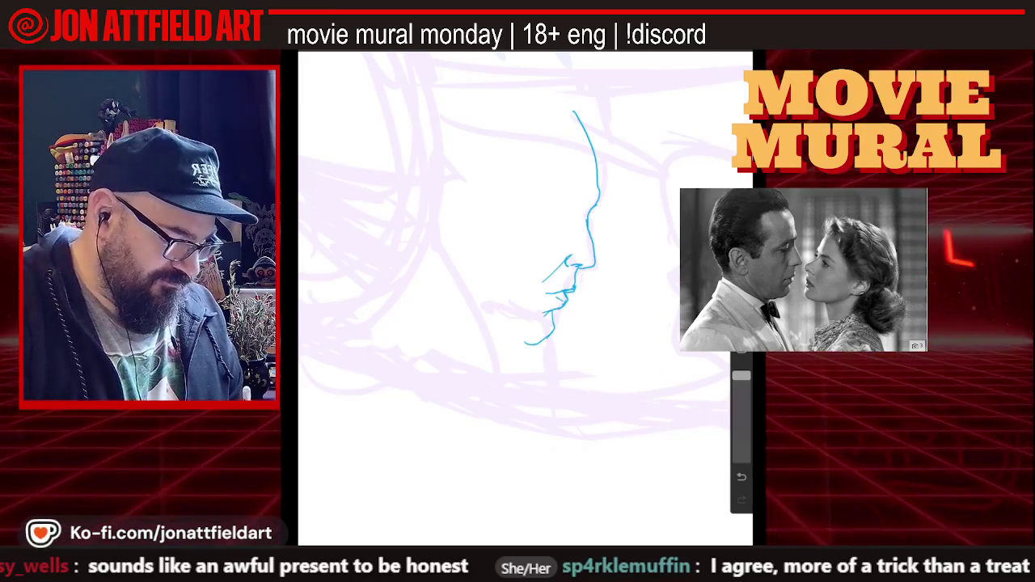
drag(527, 342, 502, 332)
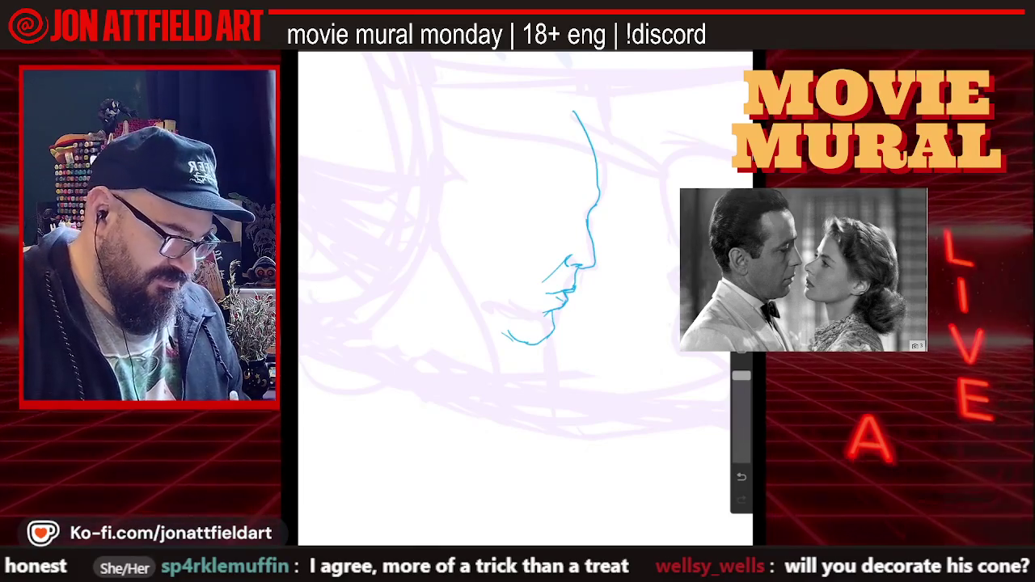
drag(509, 335, 458, 323)
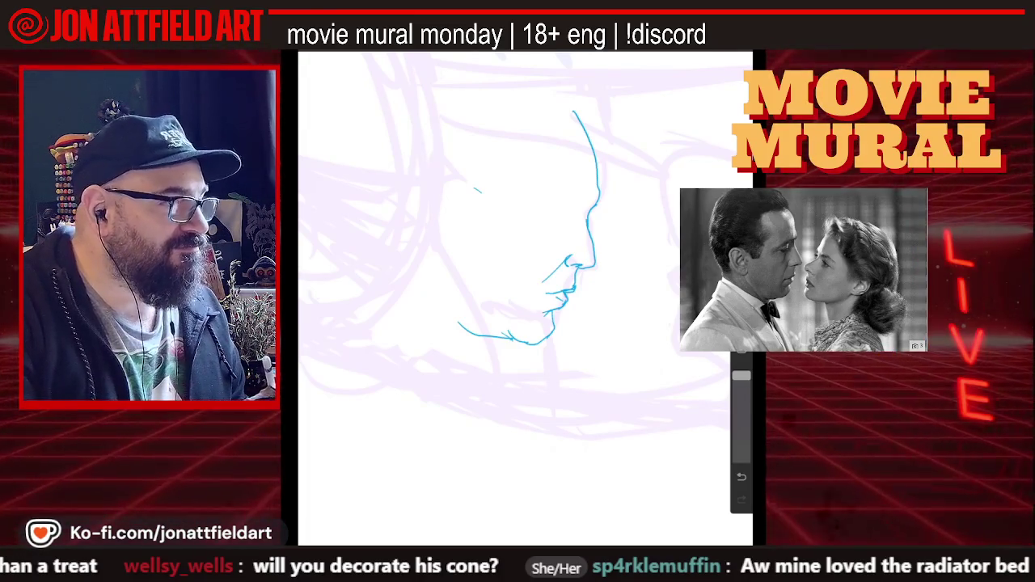
- Add the brow line from the nose bridge and a cheek line below the eye
drag(595, 202, 558, 215)
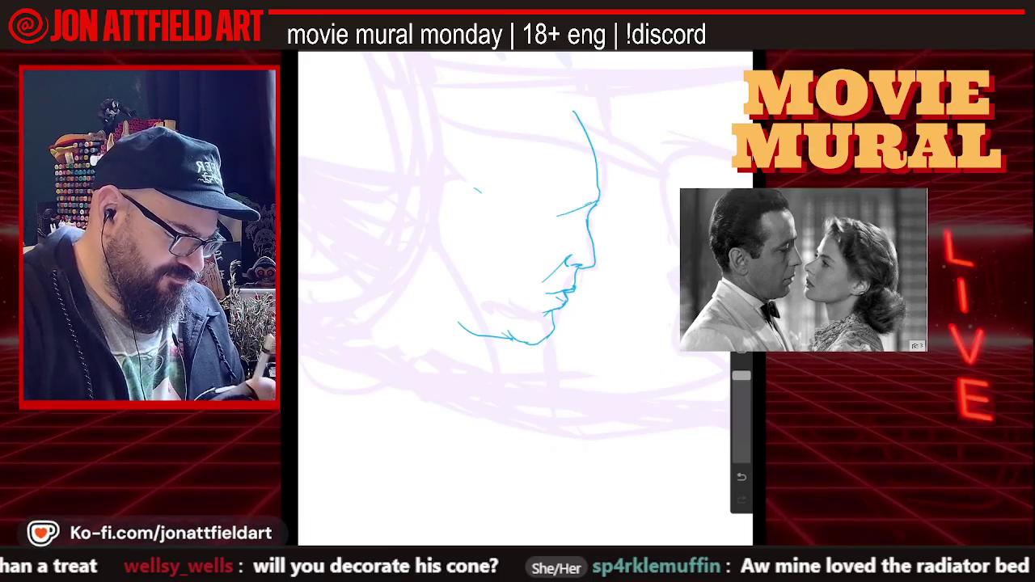
key(ctrl+z)
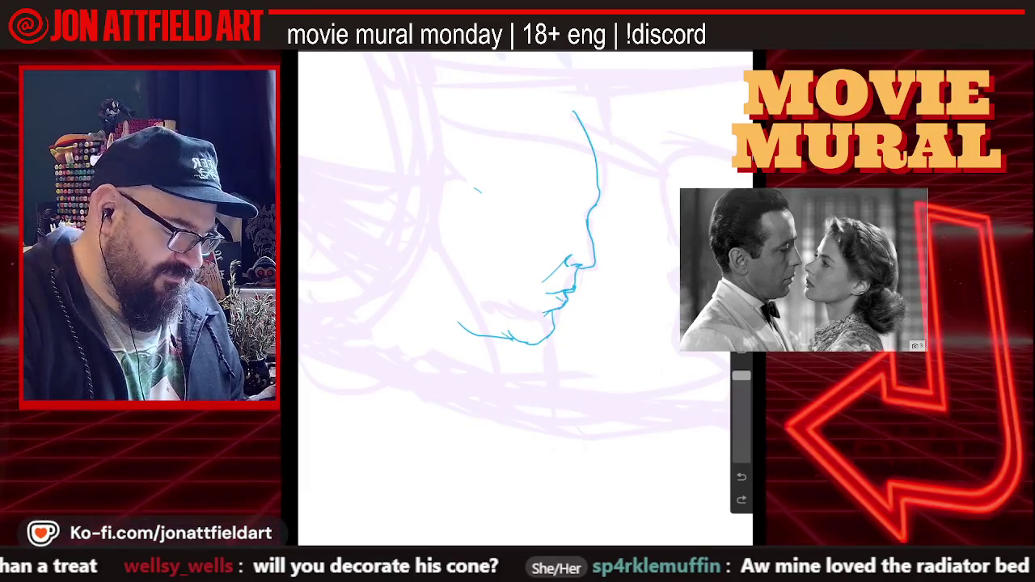
drag(599, 199, 547, 212)
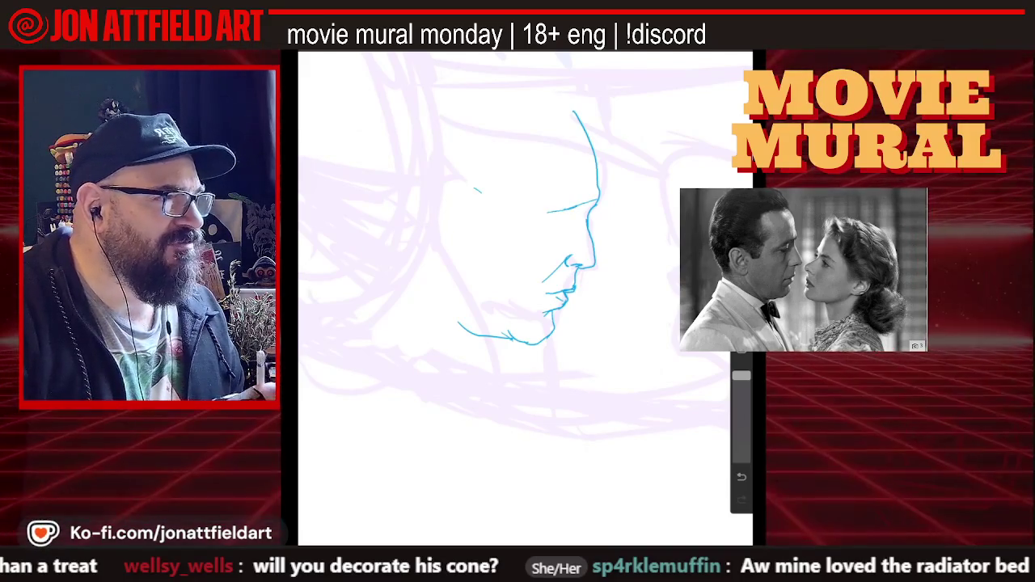
drag(576, 216, 558, 241)
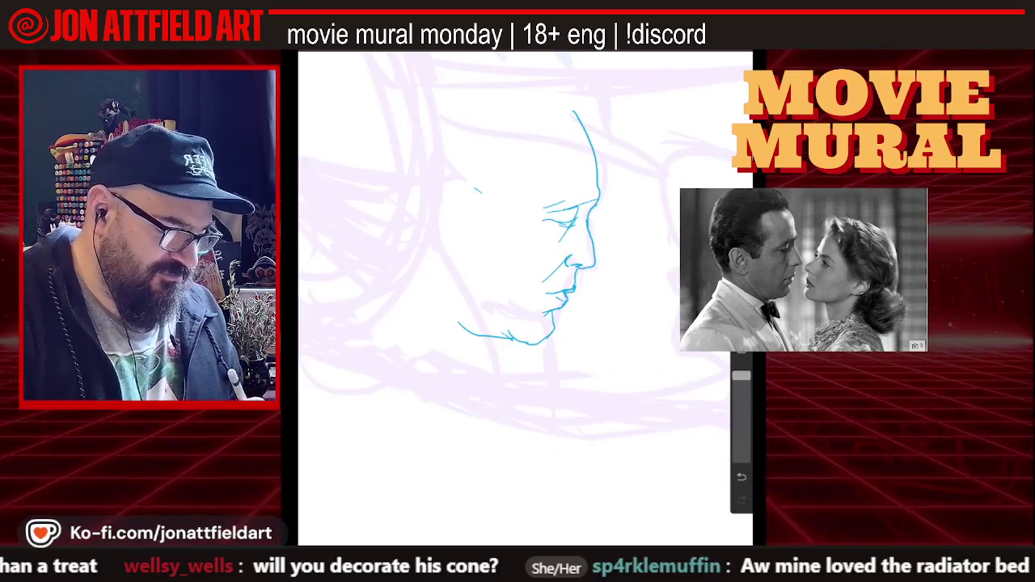
drag(525, 242, 544, 267)
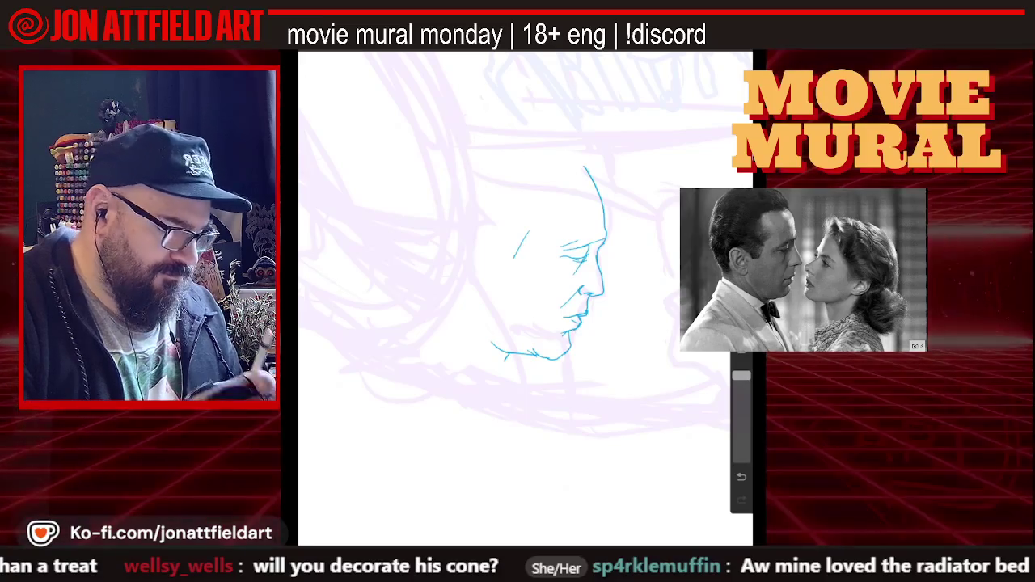
key(ctrl+z)
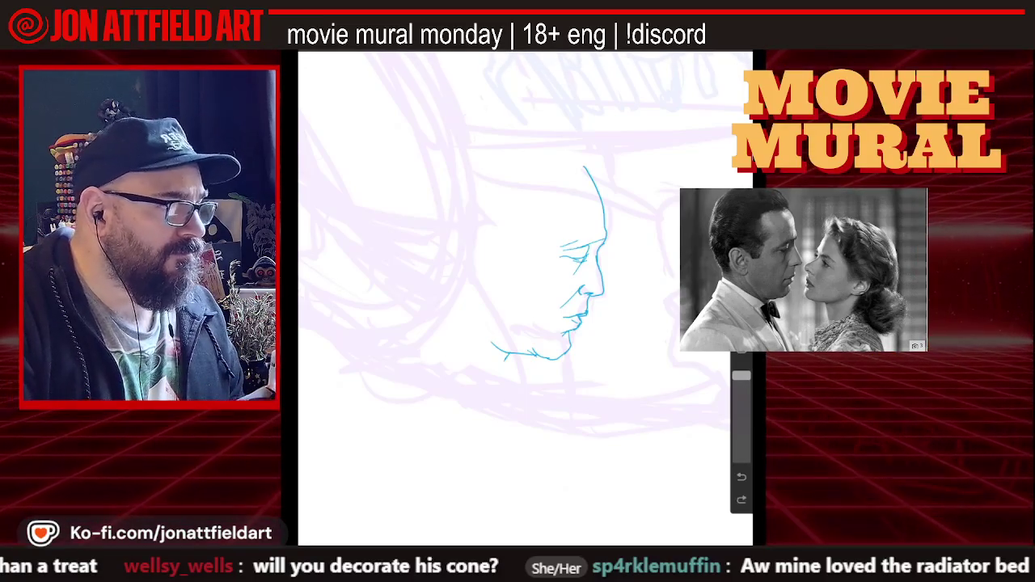
- Draw the eye mark, a diagonal temple line and the hairline curving back over the head
drag(566, 253, 552, 259)
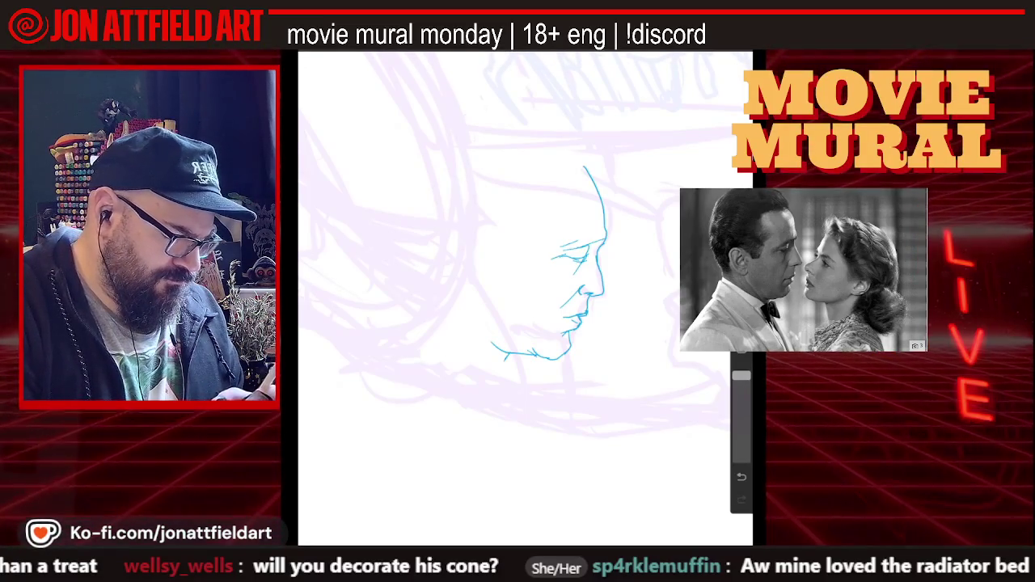
click(514, 261)
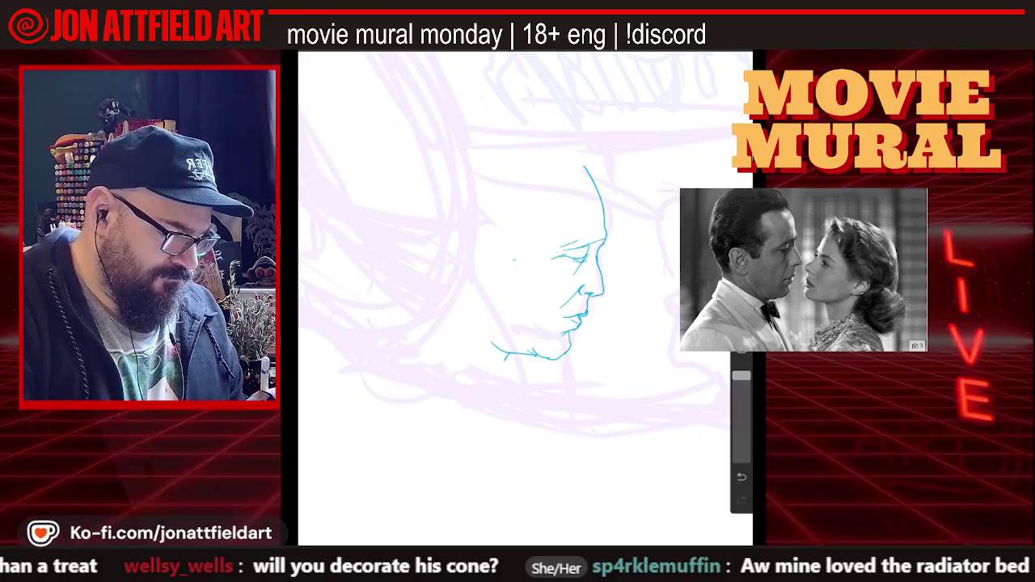
drag(512, 264, 540, 234)
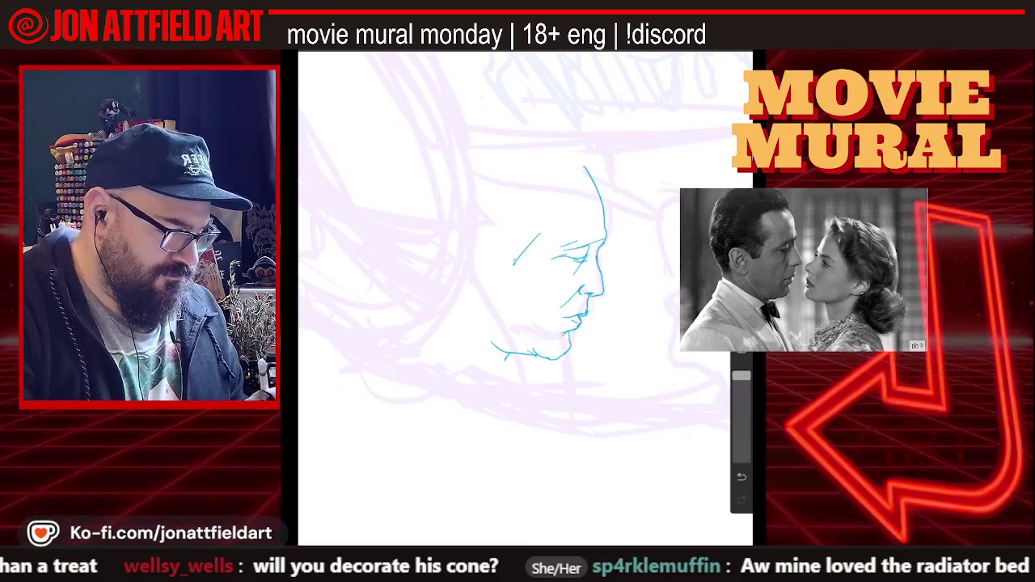
drag(537, 216, 561, 216)
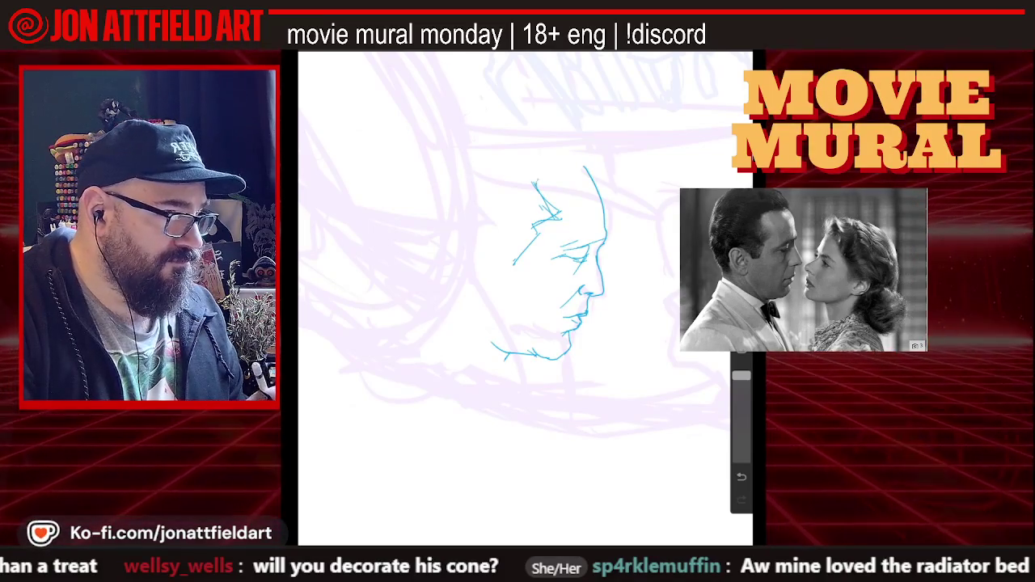
drag(549, 164, 535, 183)
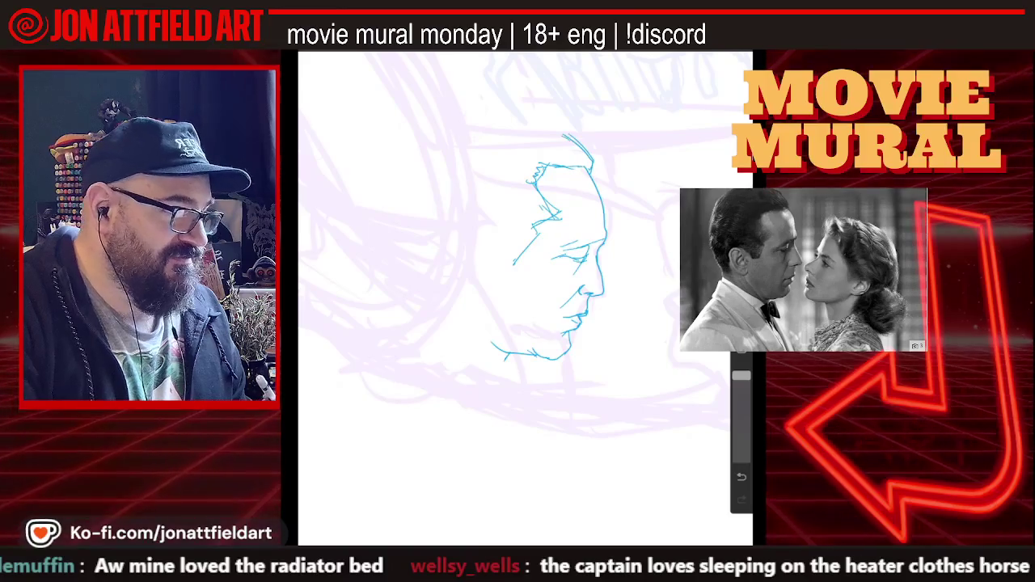
mouse_move(522, 120)
mouse_down()
mouse_move(495, 121)
mouse_move(469, 145)
mouse_up()
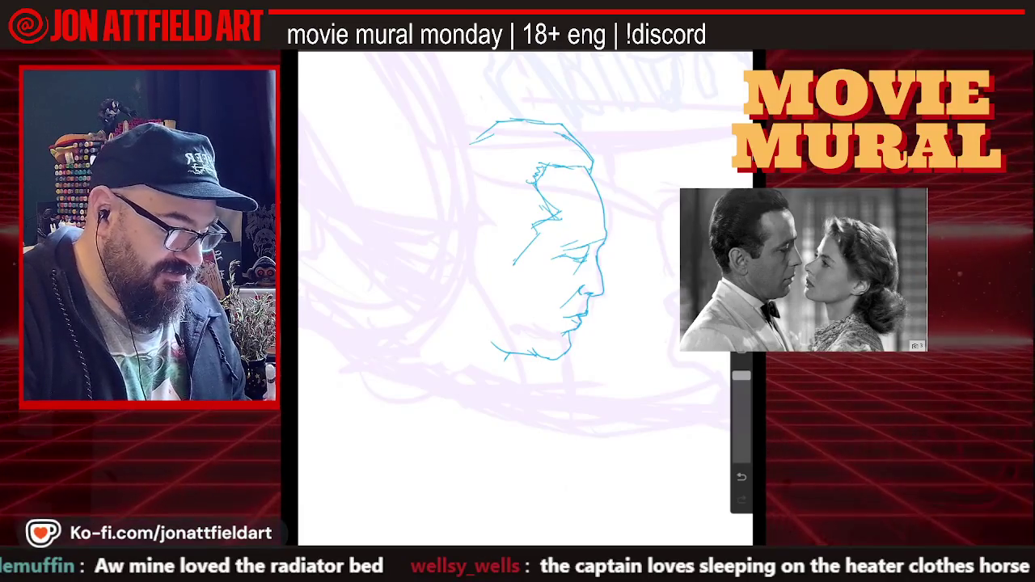
- Arc the outline over the top of the head and draw the ear
drag(477, 121, 437, 158)
drag(518, 121, 407, 162)
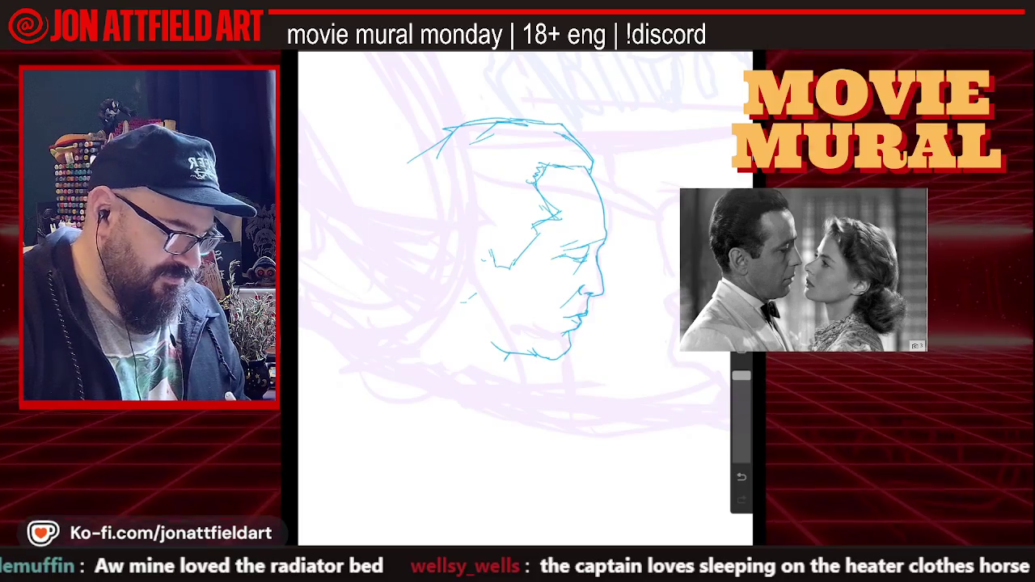
drag(482, 238, 485, 264)
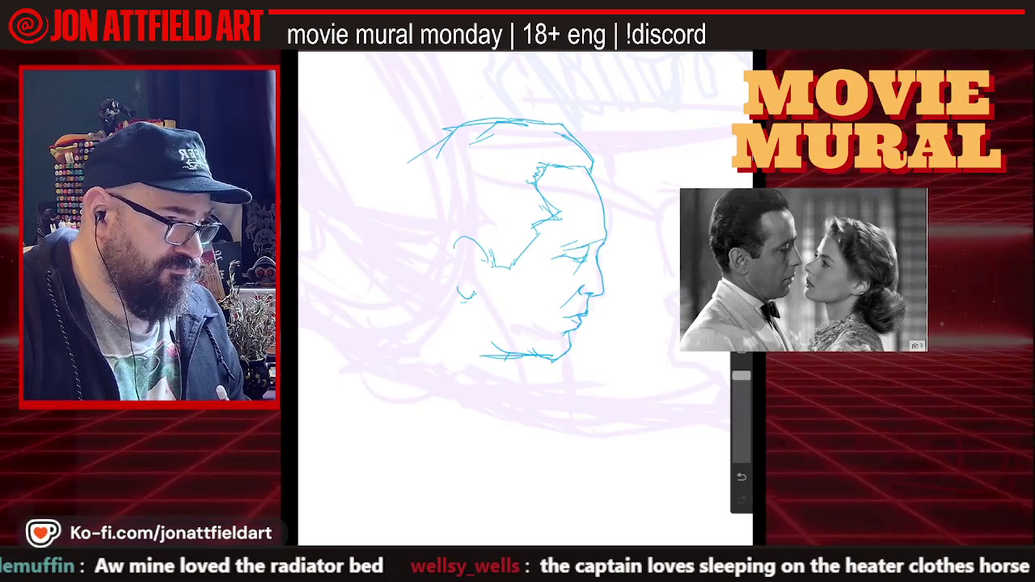
drag(453, 274, 466, 298)
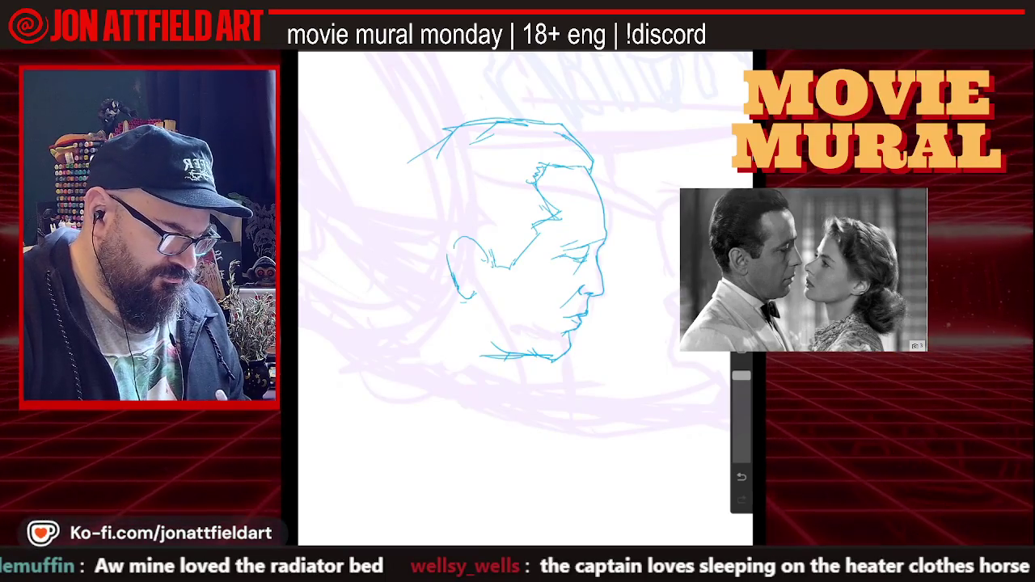
drag(448, 256, 463, 239)
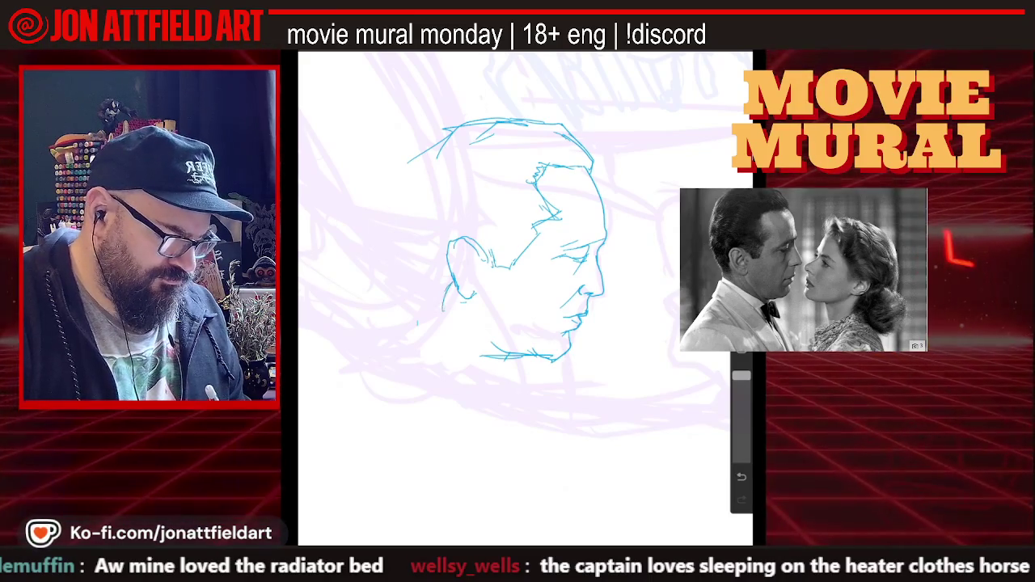
- Draw the back of the head, neck strokes and the collar line beneath the jaw
drag(427, 314, 445, 304)
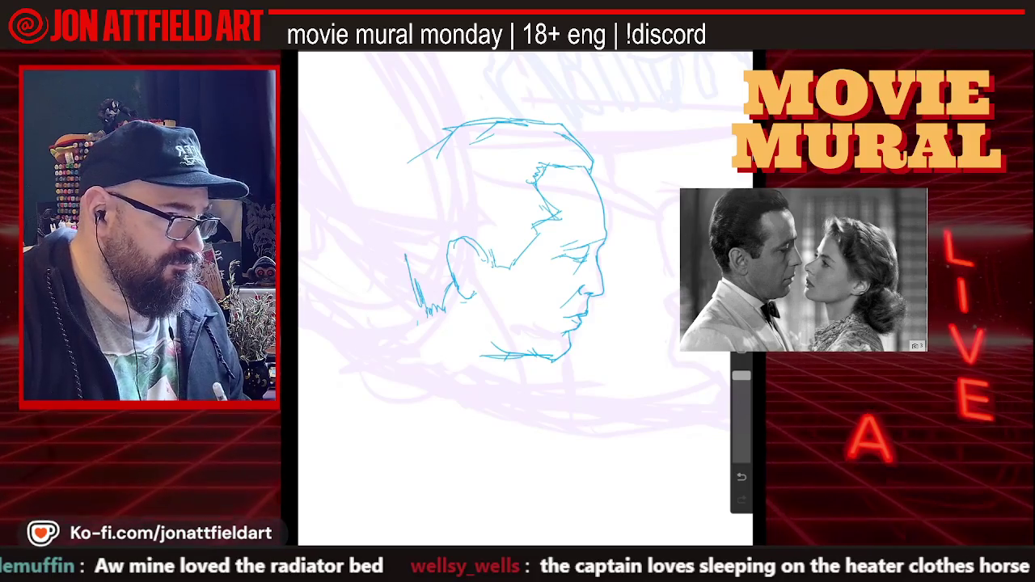
drag(421, 158, 395, 238)
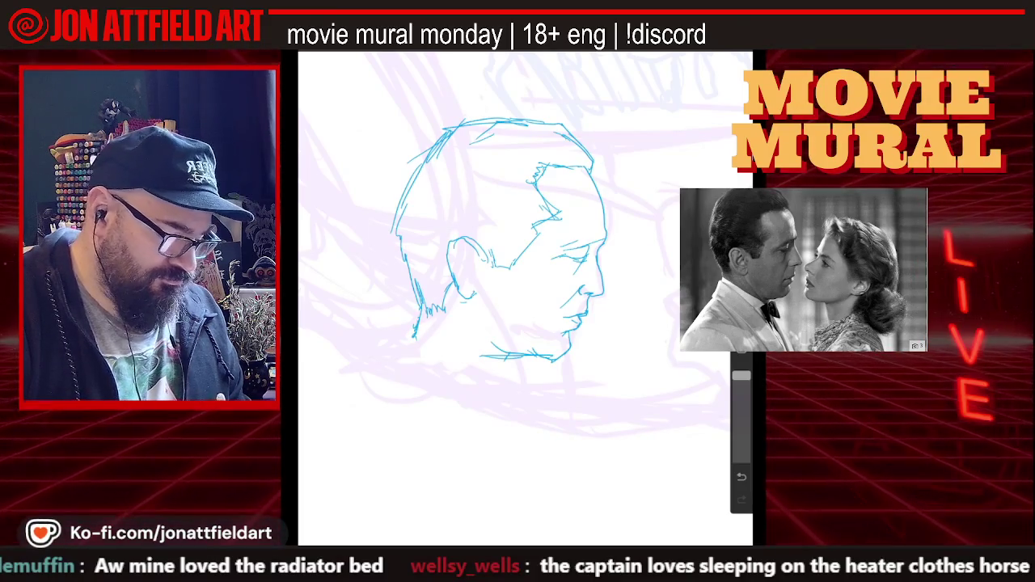
mouse_move(422, 335)
mouse_down()
mouse_move(518, 378)
mouse_move(460, 350)
mouse_up()
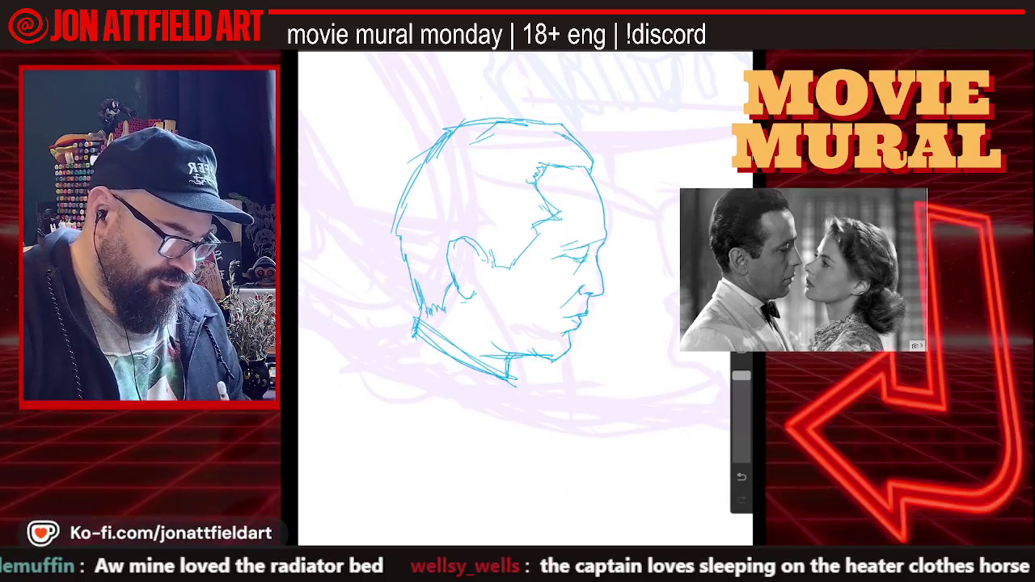
drag(414, 325, 390, 340)
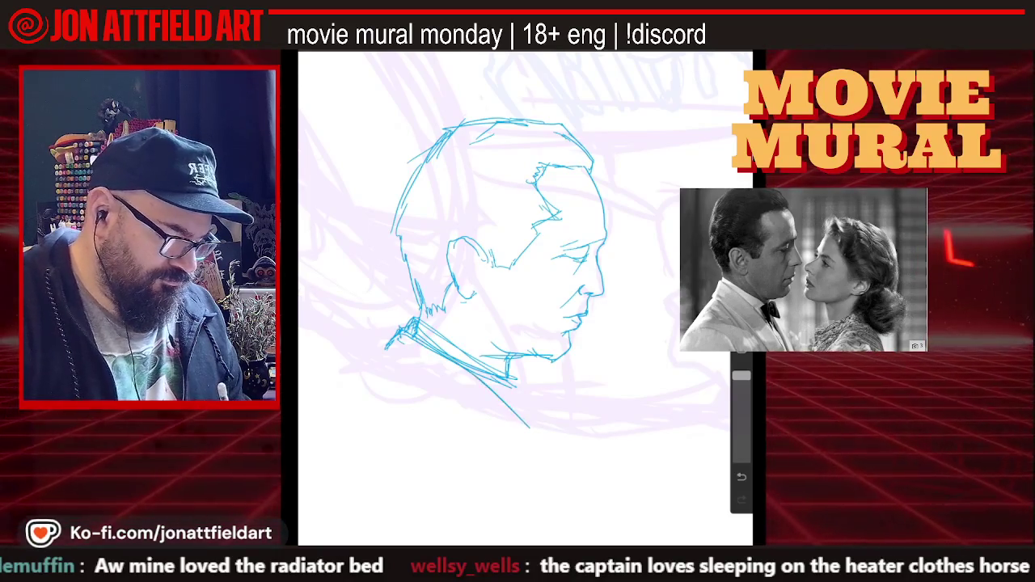
- Extend the collar into long lines sloping down-left and add a curved shoulder stroke
scroll(513, 243, down, 3)
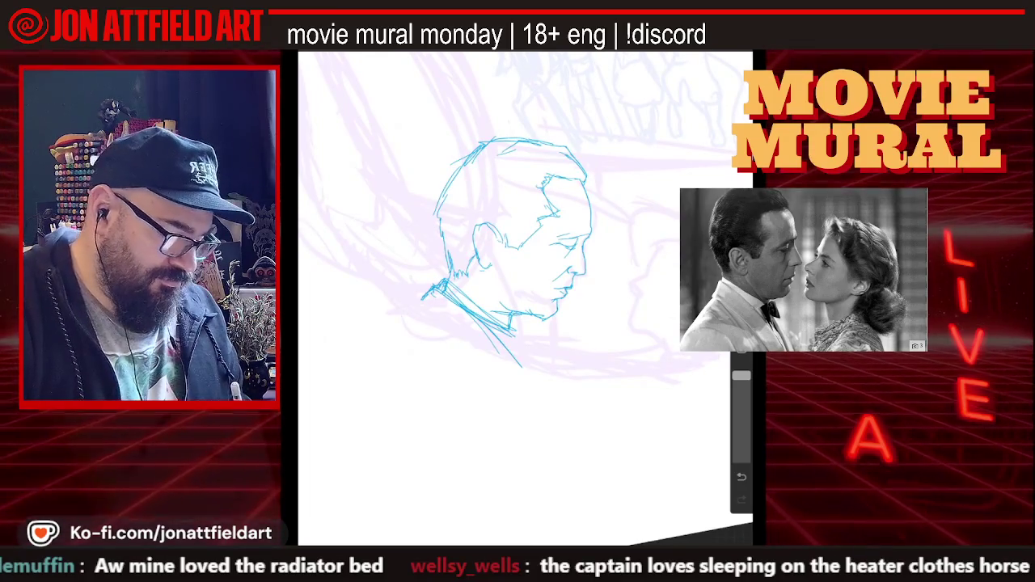
drag(441, 285, 415, 316)
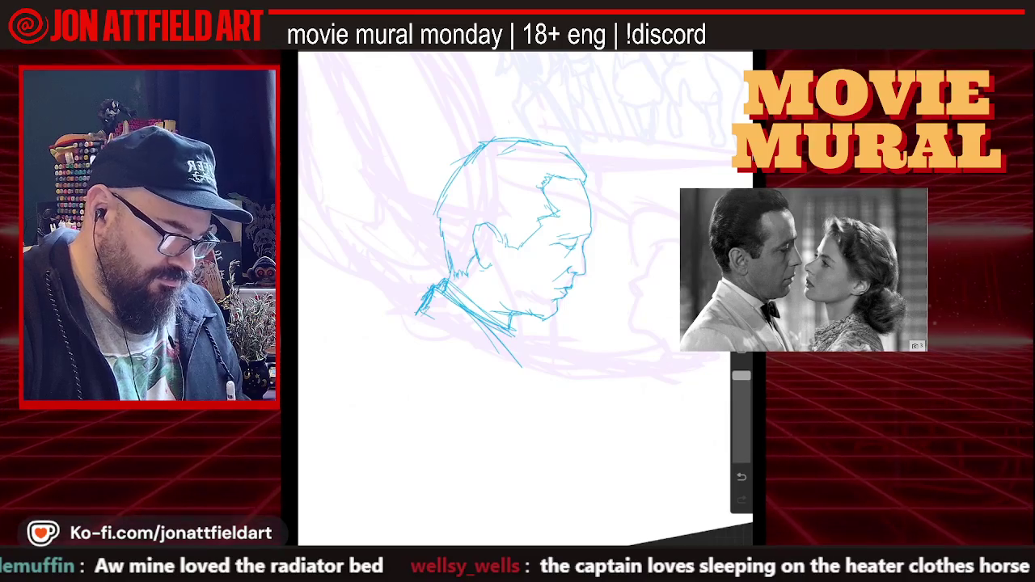
drag(444, 284, 388, 345)
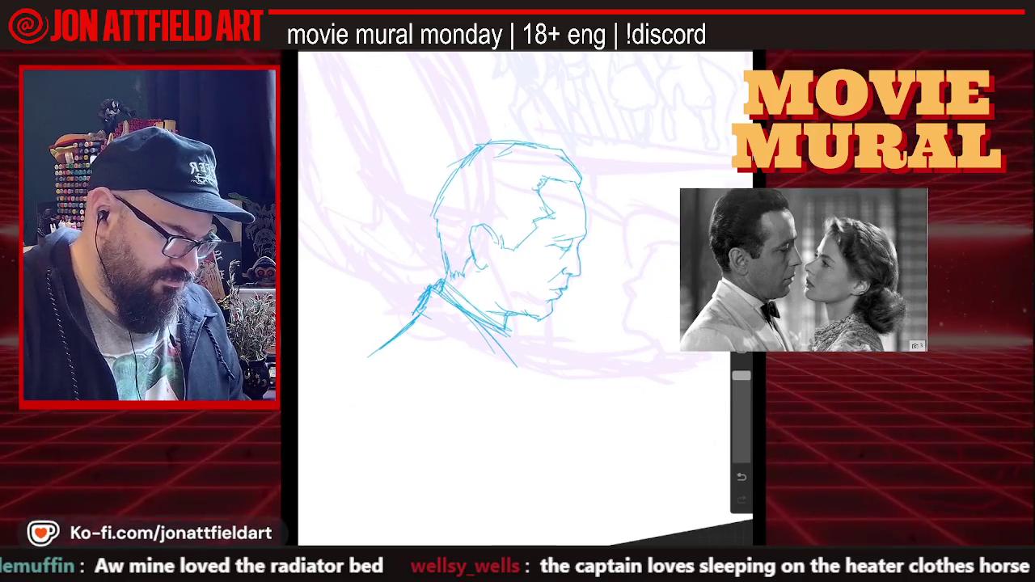
scroll(512, 291, down, 2)
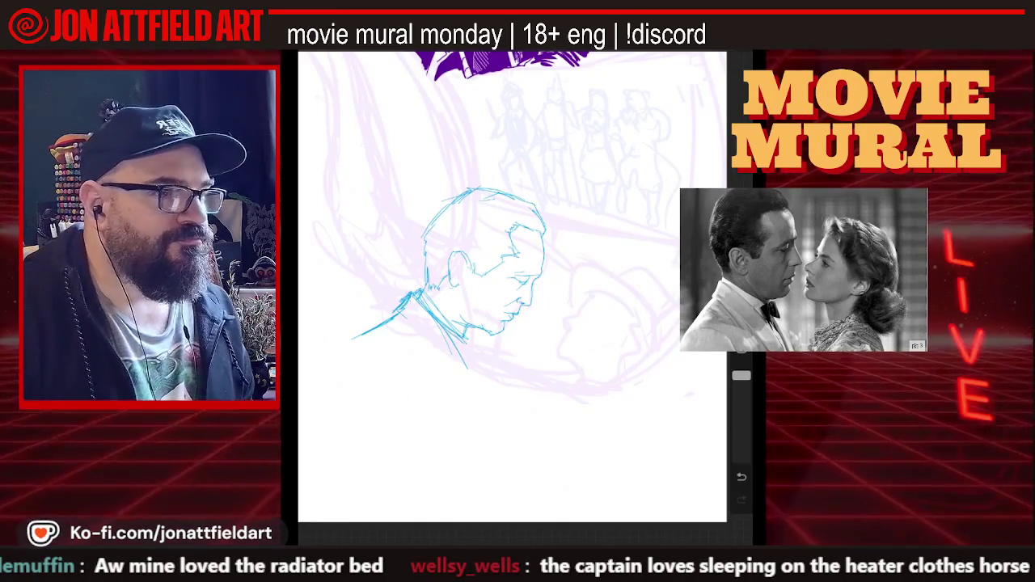
scroll(485, 242, up, 2)
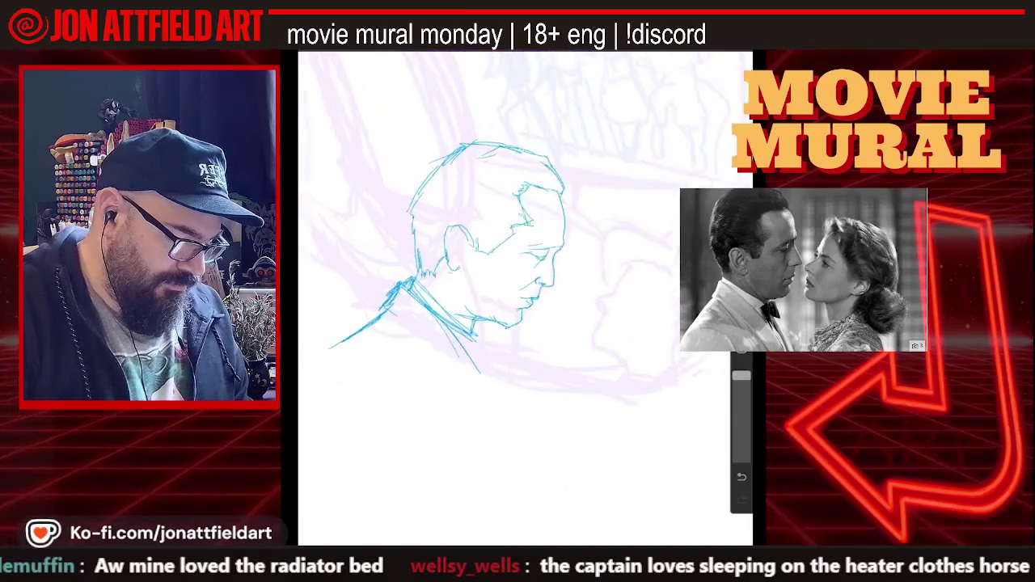
scroll(485, 243, up, 2)
scroll(485, 242, up, 1)
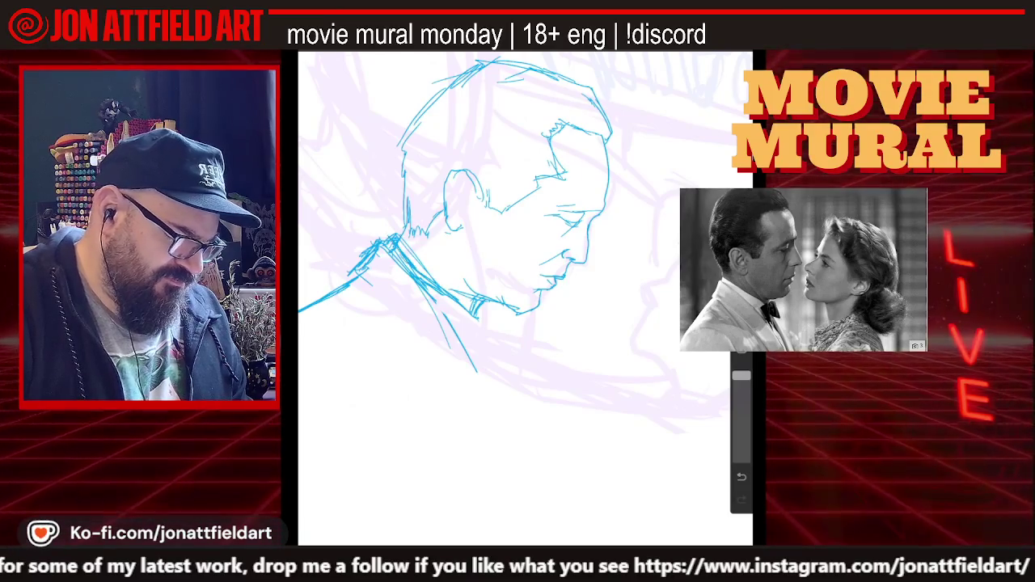
drag(337, 412, 393, 357)
mouse_move(517, 323)
mouse_down()
mouse_move(594, 356)
mouse_move(606, 372)
mouse_up()
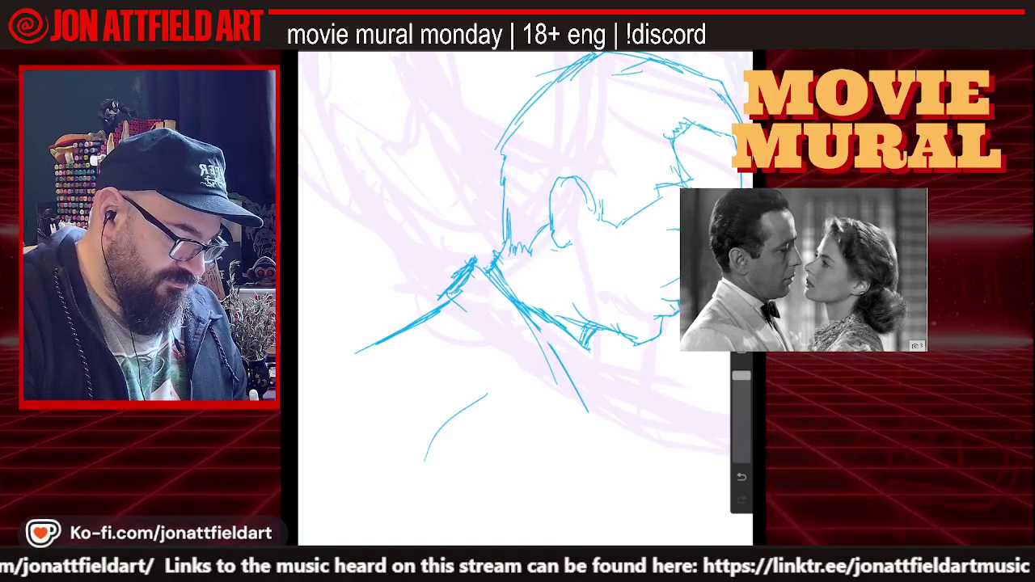
- Undo the two short strokes beside the jaw, then sketch a short curve above the head
key(ctrl+z)
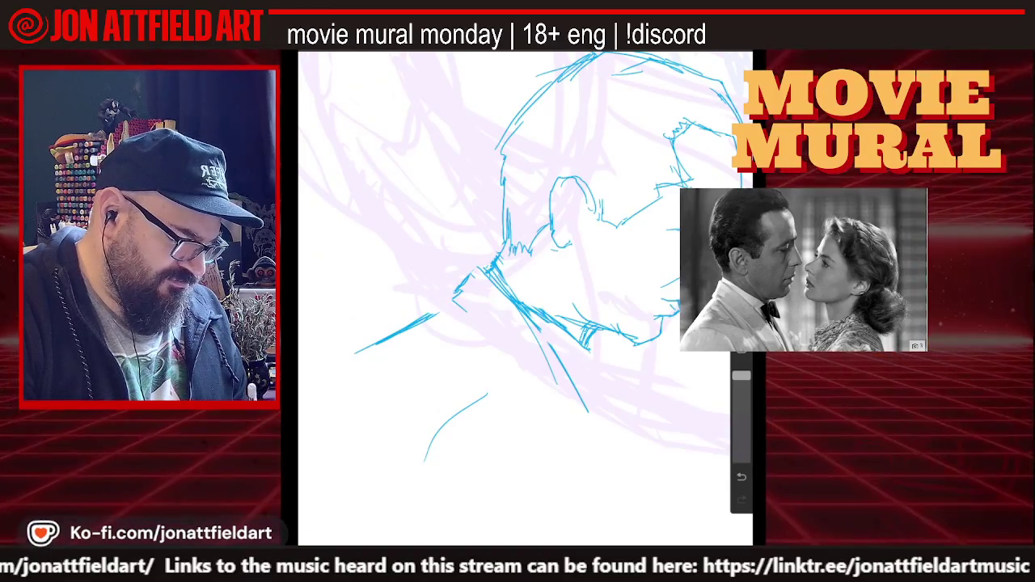
key(ctrl+z)
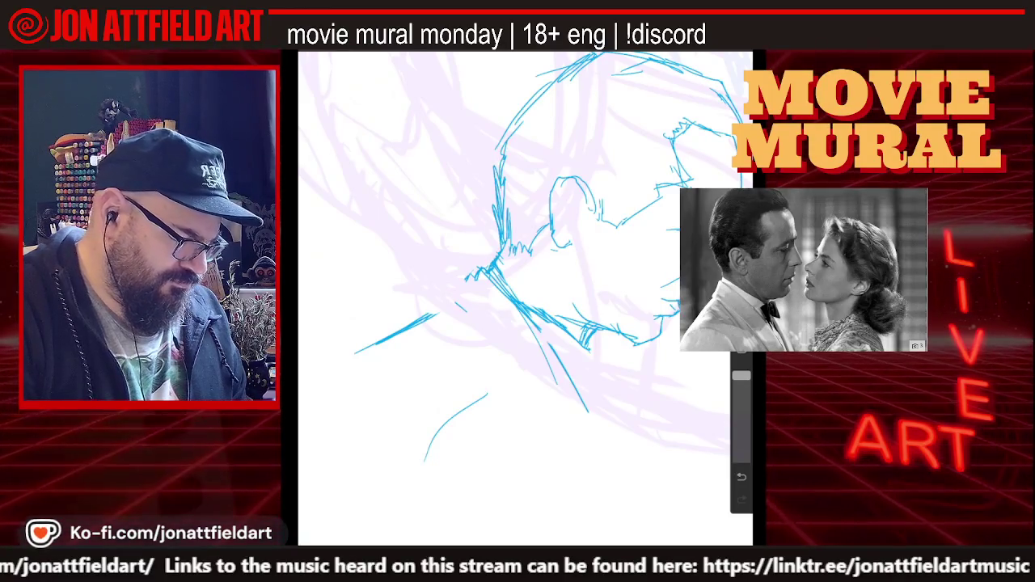
scroll(526, 291, down, 3)
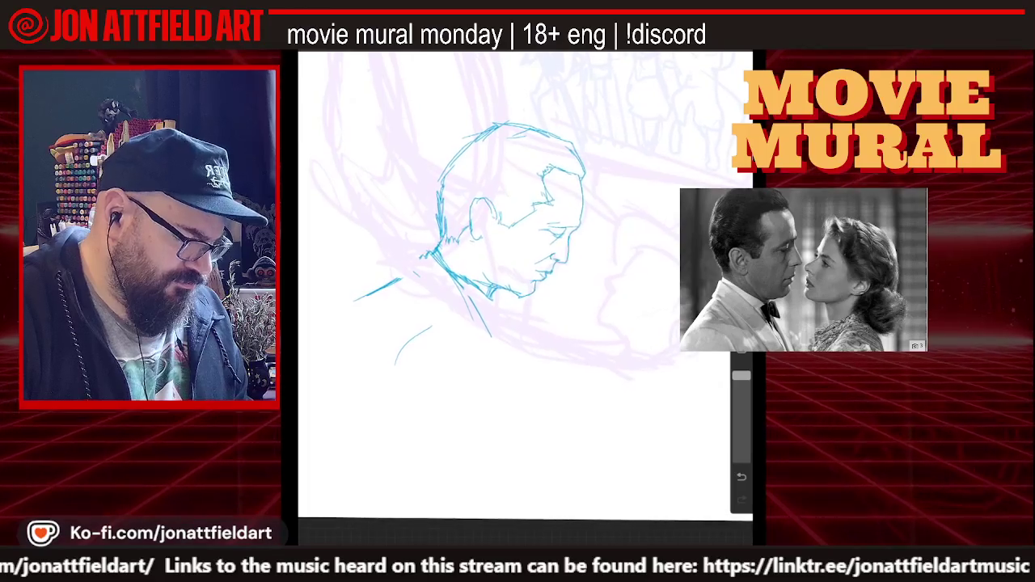
scroll(517, 243, up, 2)
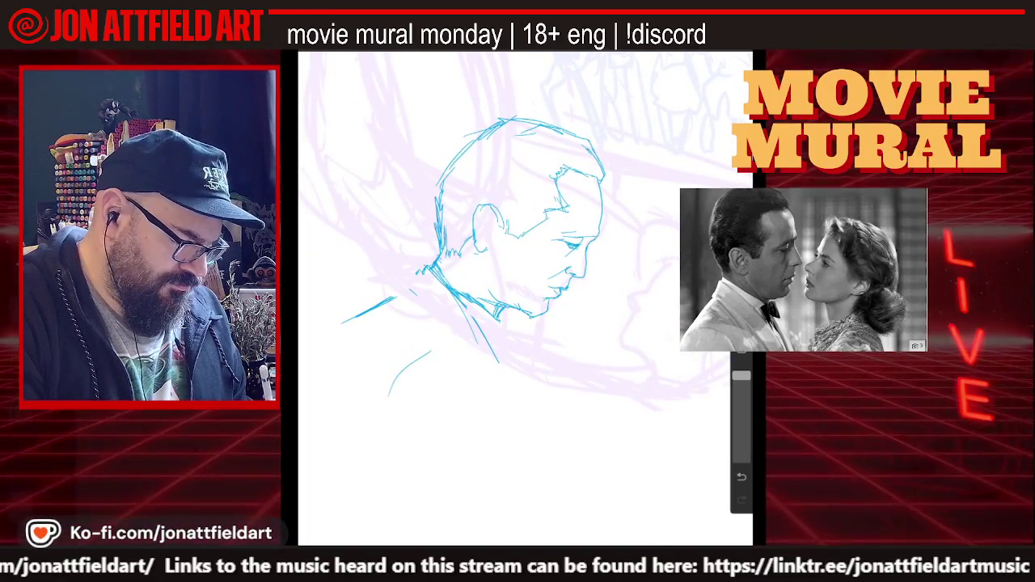
scroll(517, 243, up, 1)
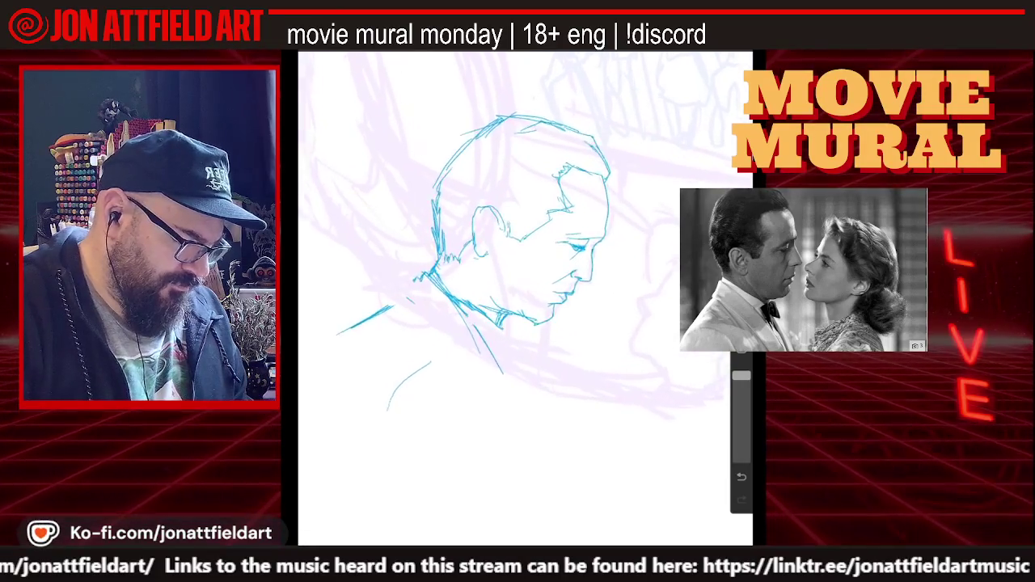
scroll(517, 243, up, 2)
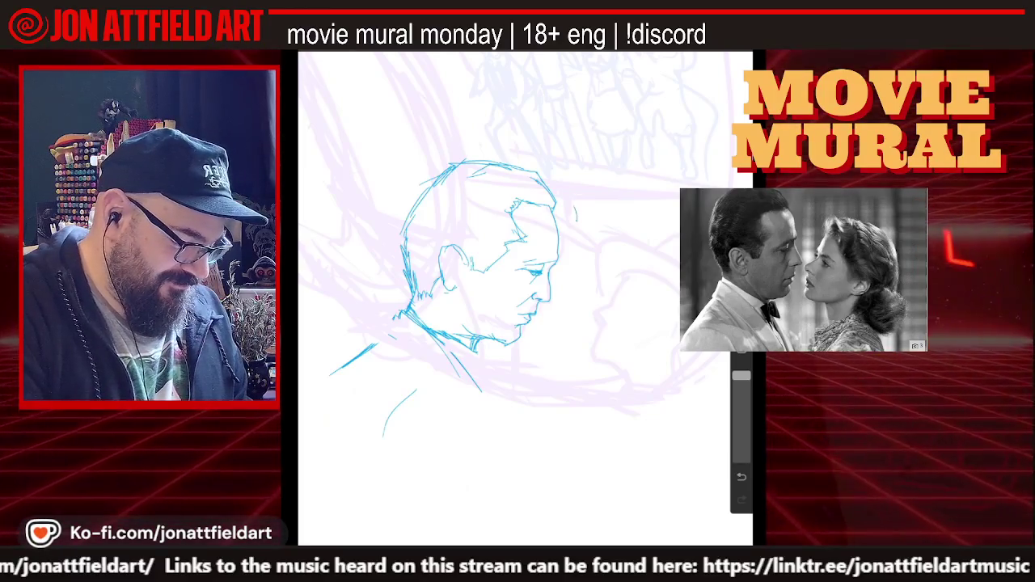
drag(570, 196, 594, 169)
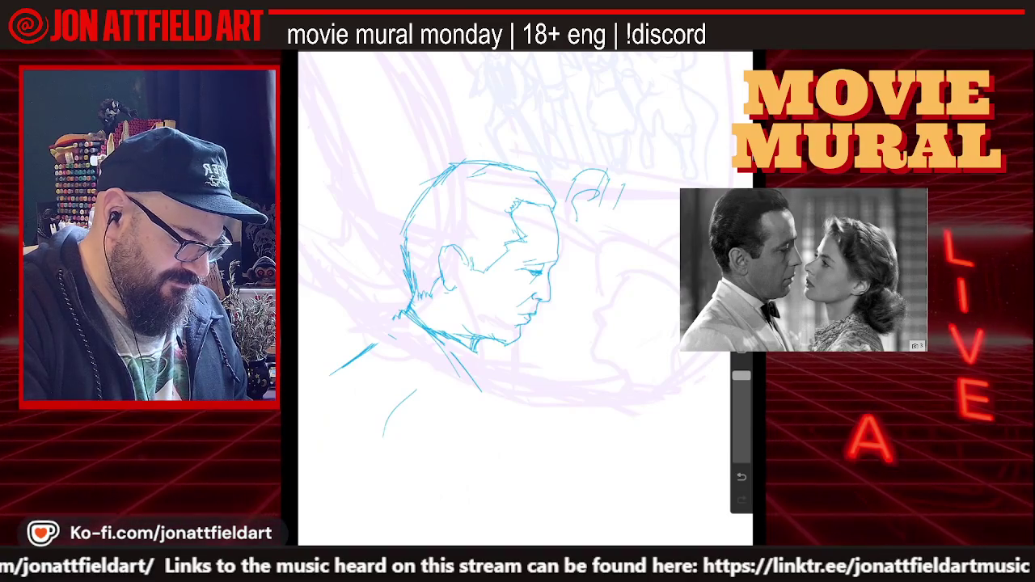
- Undo the long diagonal stroke linking the head outline rightwards, then recentre the head sketch
mouse_move(542, 183)
mouse_down()
mouse_move(571, 172)
mouse_move(680, 203)
mouse_up()
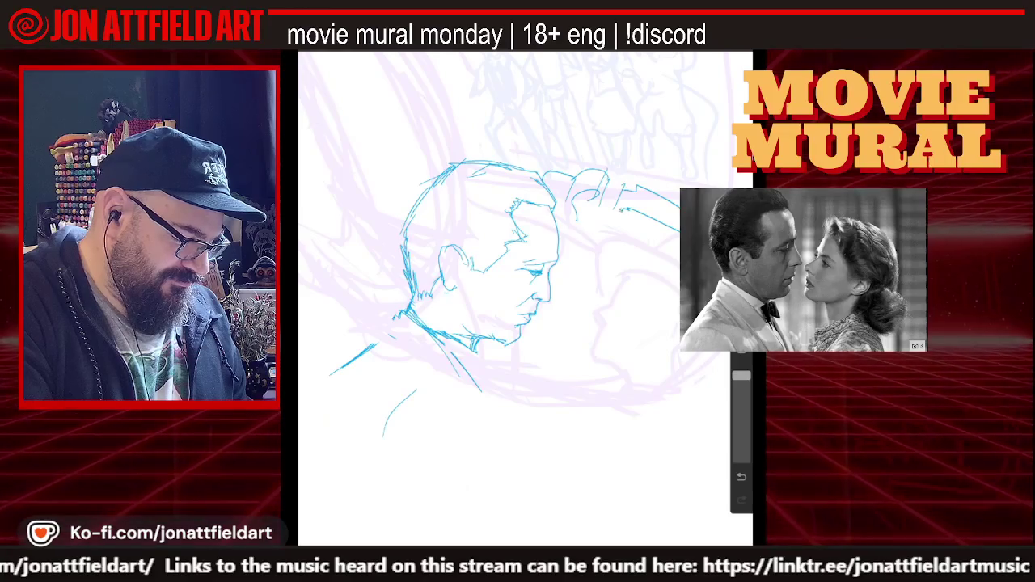
scroll(509, 299, down, 2)
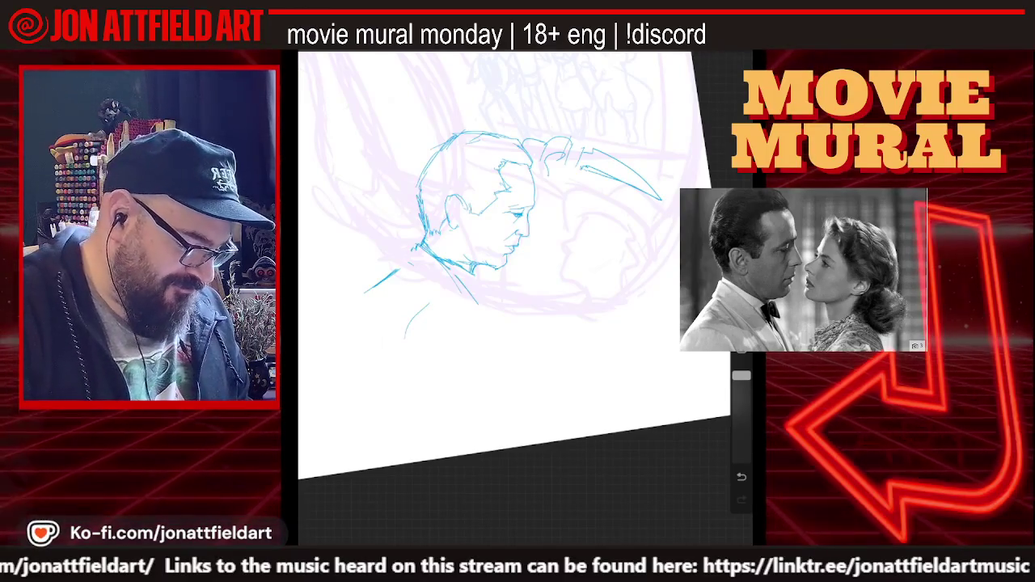
key(ctrl+z)
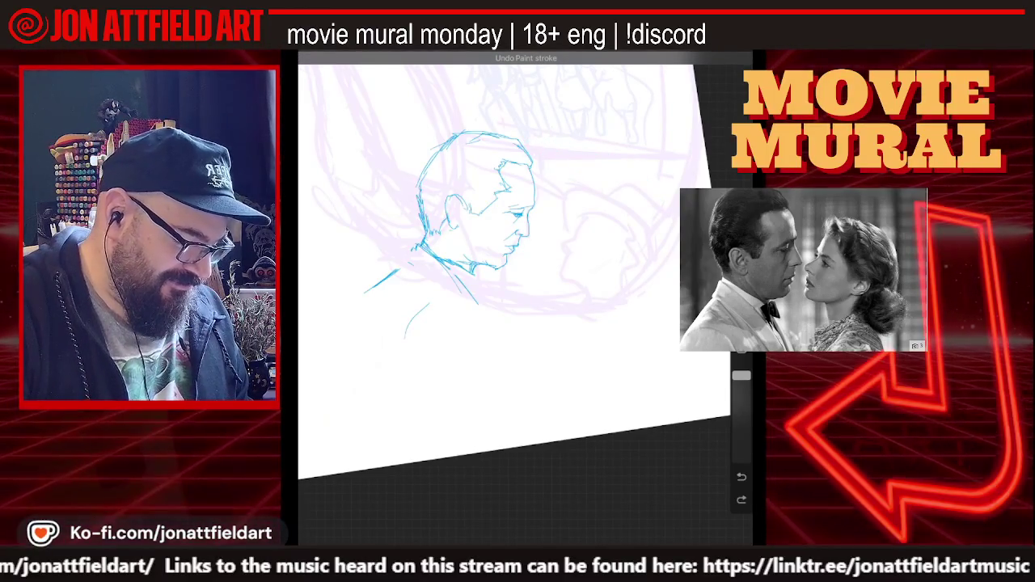
scroll(501, 258, down, 2)
scroll(485, 242, up, 2)
scroll(486, 243, up, 1)
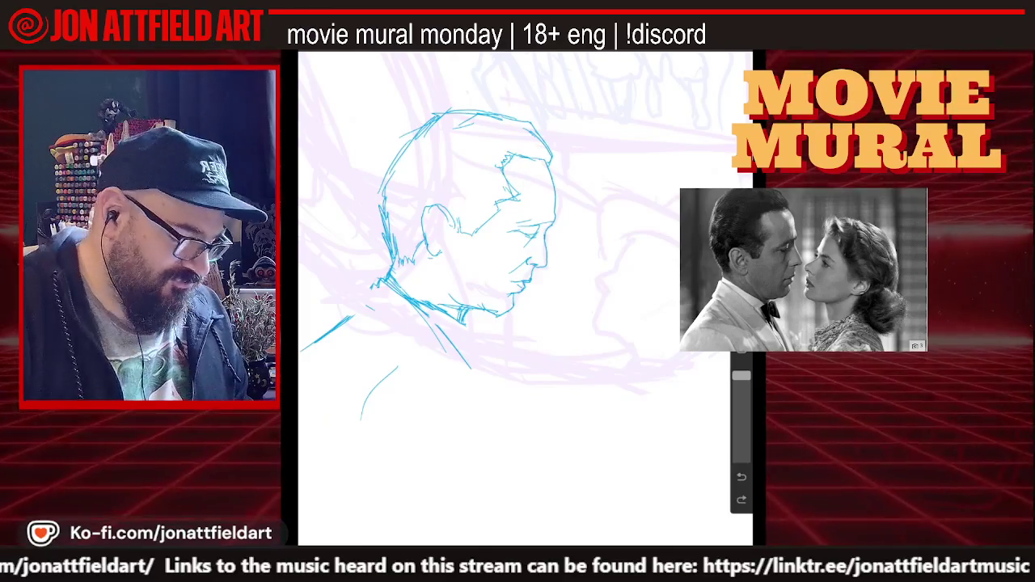
drag(485, 242, 485, 291)
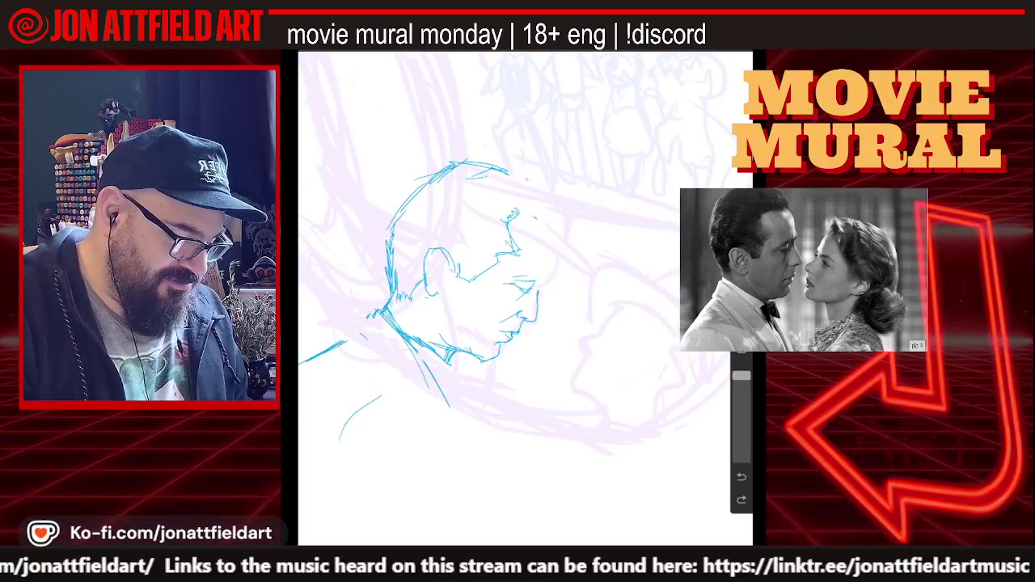
- Undo and redo the last head strokes, then briefly check the Layers list
key(ctrl+z)
key(ctrl+z)
key(ctrl+z)
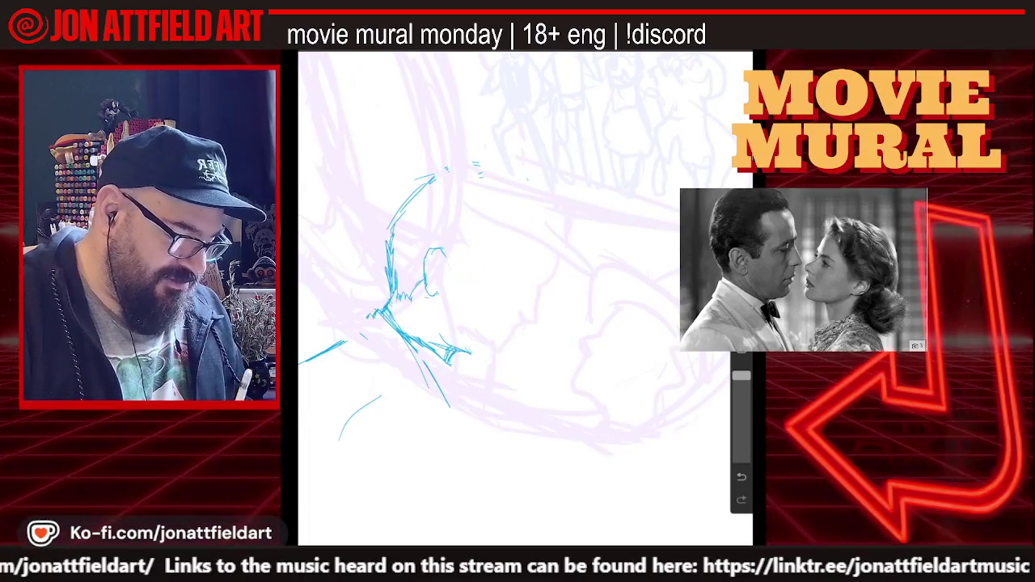
key(ctrl+z)
key(l)
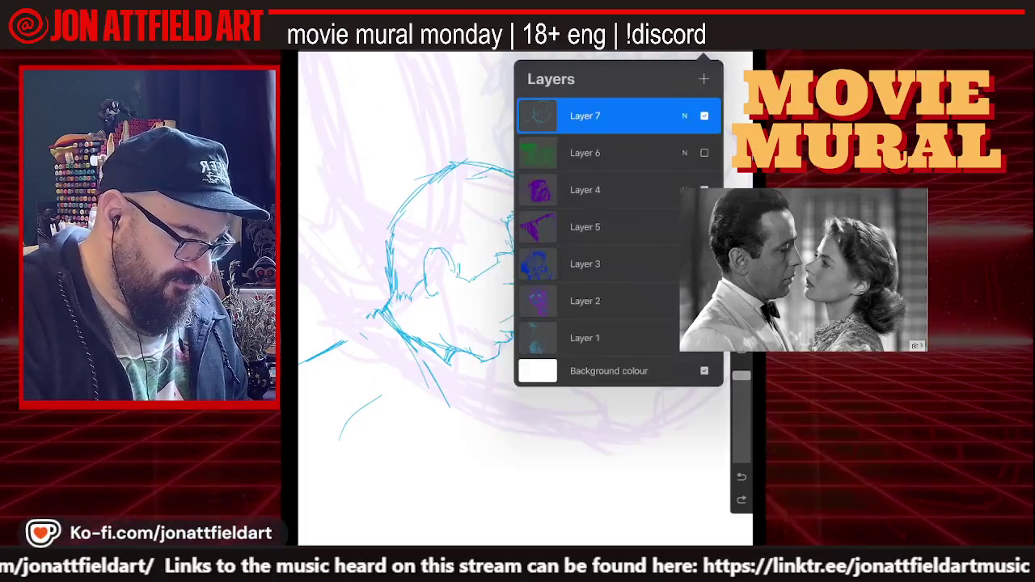
key(l)
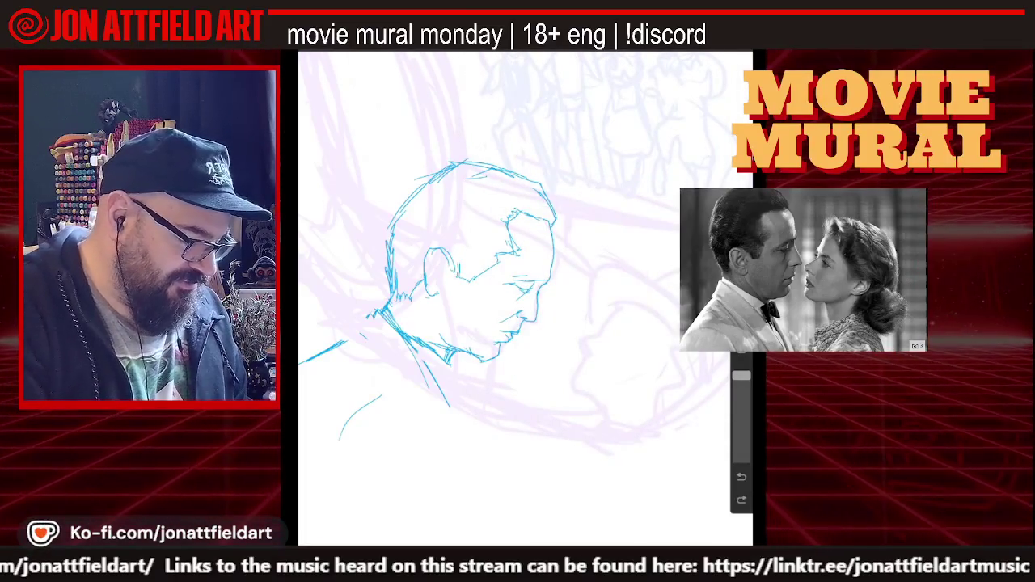
- Erase the blue face, jaw and shoulder strokes, leaving only a short crown curve
drag(542, 194, 552, 279)
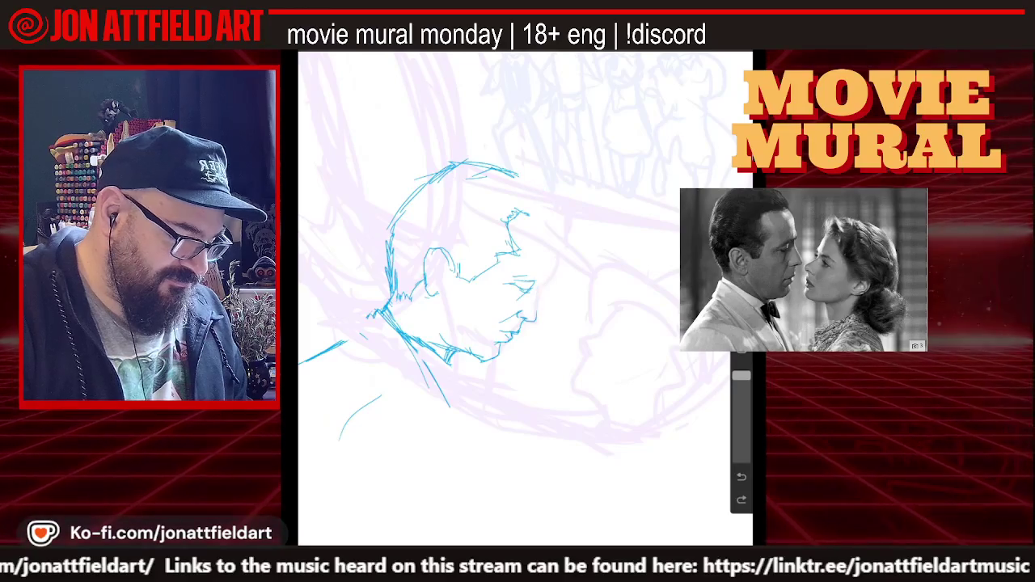
drag(522, 214, 517, 327)
drag(492, 166, 508, 332)
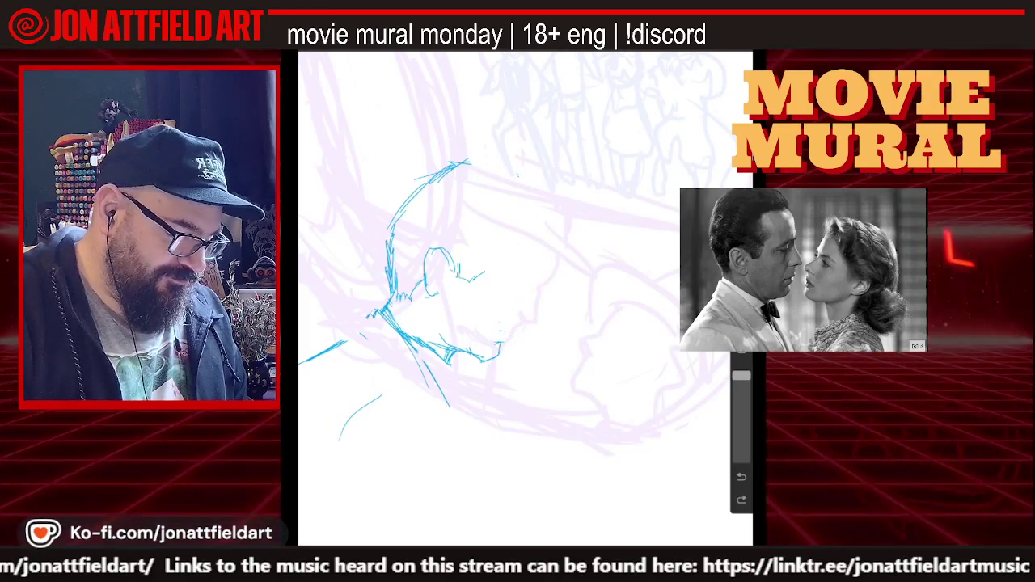
drag(457, 251, 441, 364)
drag(396, 258, 412, 384)
mouse_move(340, 344)
mouse_down()
mouse_move(372, 401)
mouse_move(304, 362)
mouse_up()
drag(363, 407, 341, 437)
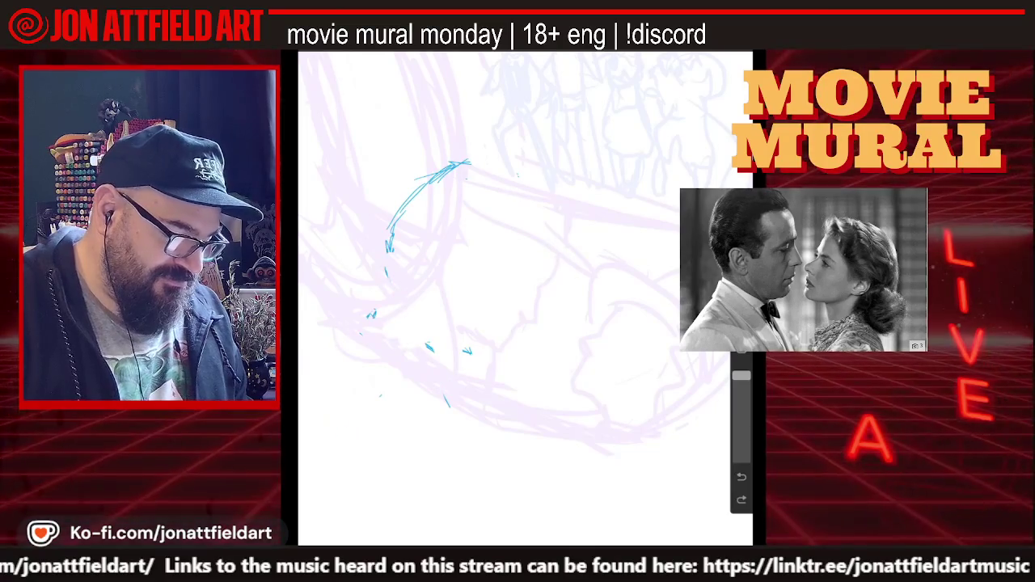
drag(449, 393, 444, 406)
drag(468, 346, 465, 356)
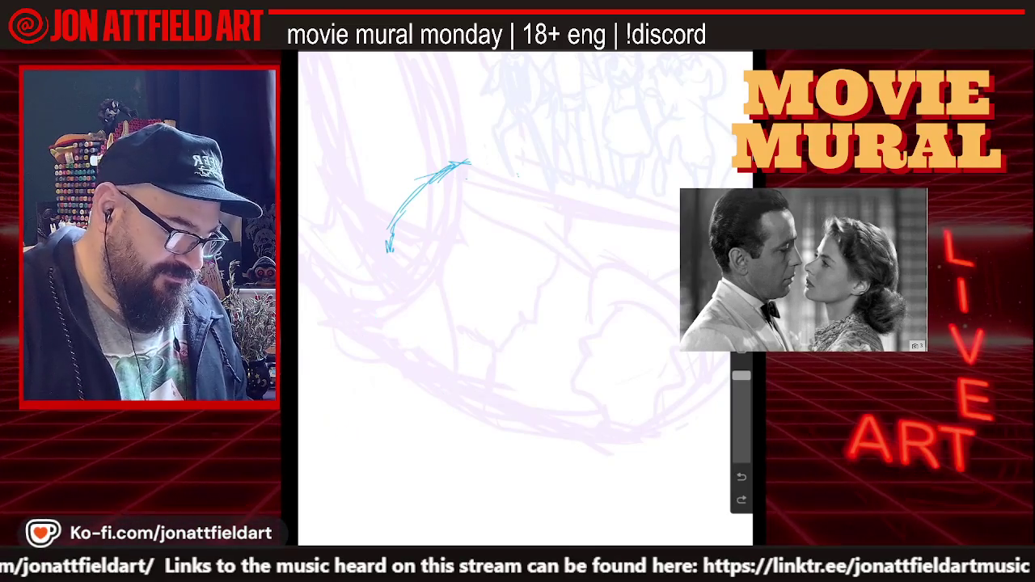
drag(393, 228, 388, 252)
drag(469, 162, 397, 220)
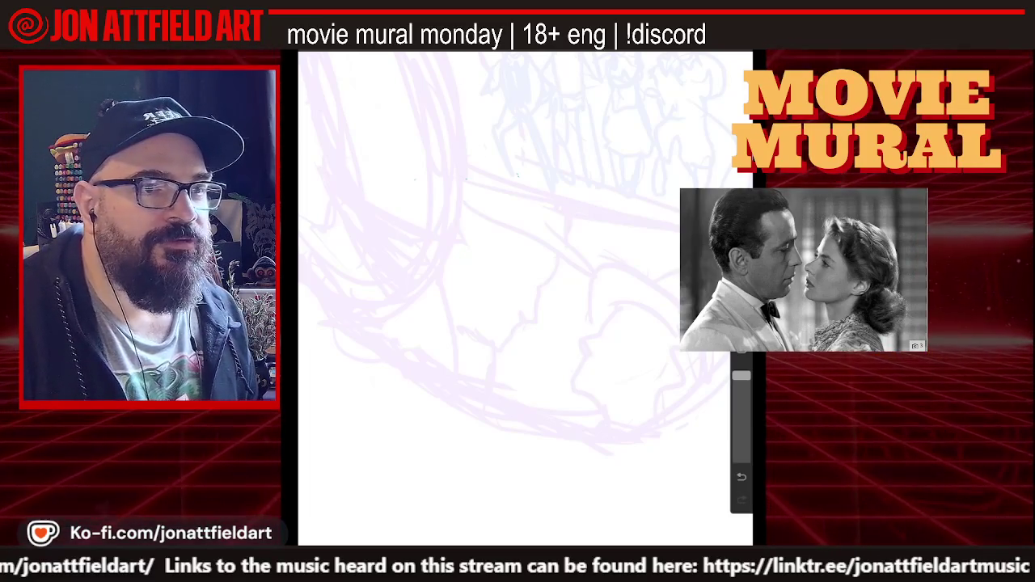
- Zoom in and trace the blue nose, brow, lips, chin and jaw over the lilac face
scroll(526, 299, up, 3)
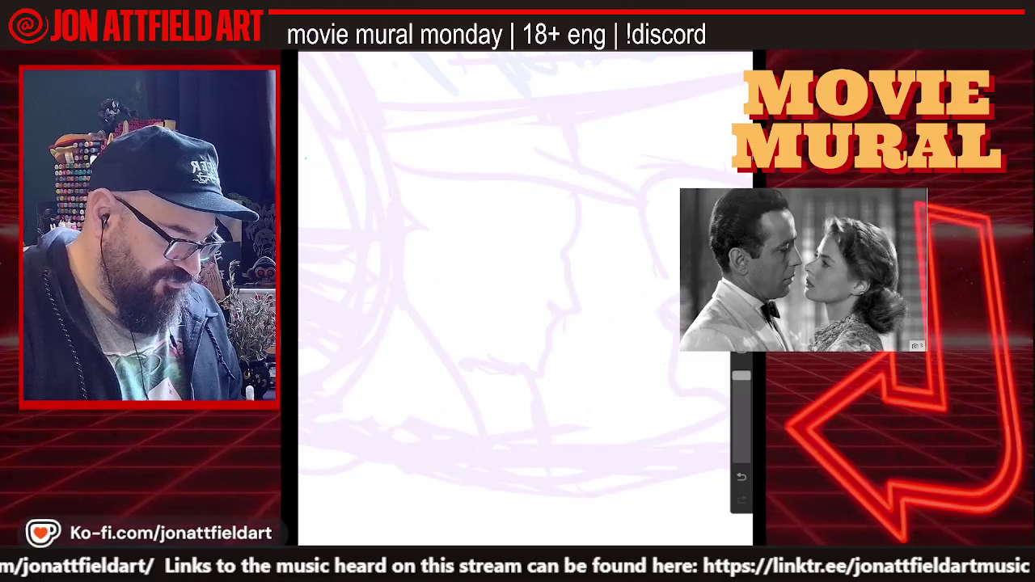
drag(552, 336, 531, 375)
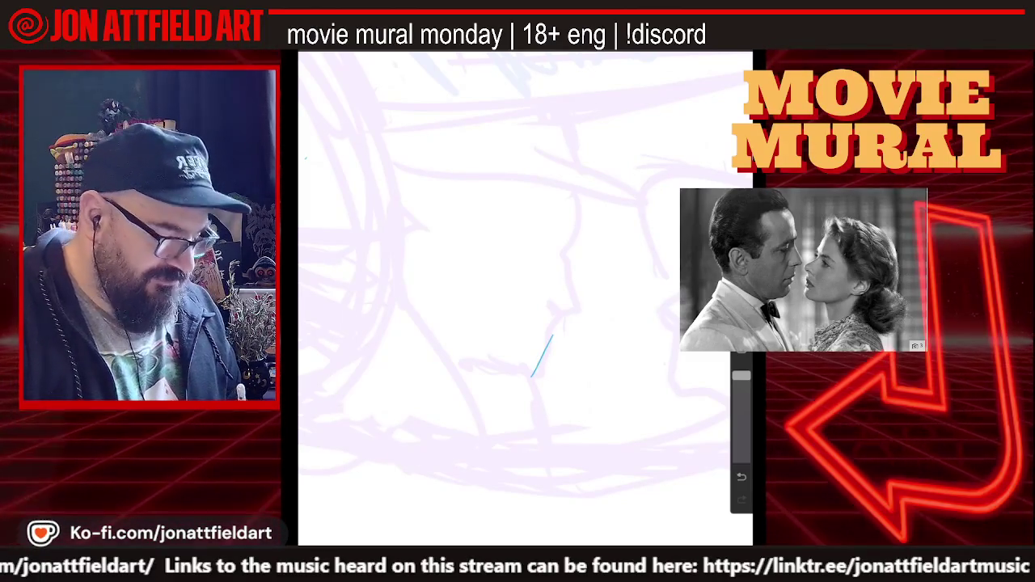
mouse_move(548, 304)
mouse_down()
mouse_move(583, 299)
mouse_move(567, 250)
mouse_up()
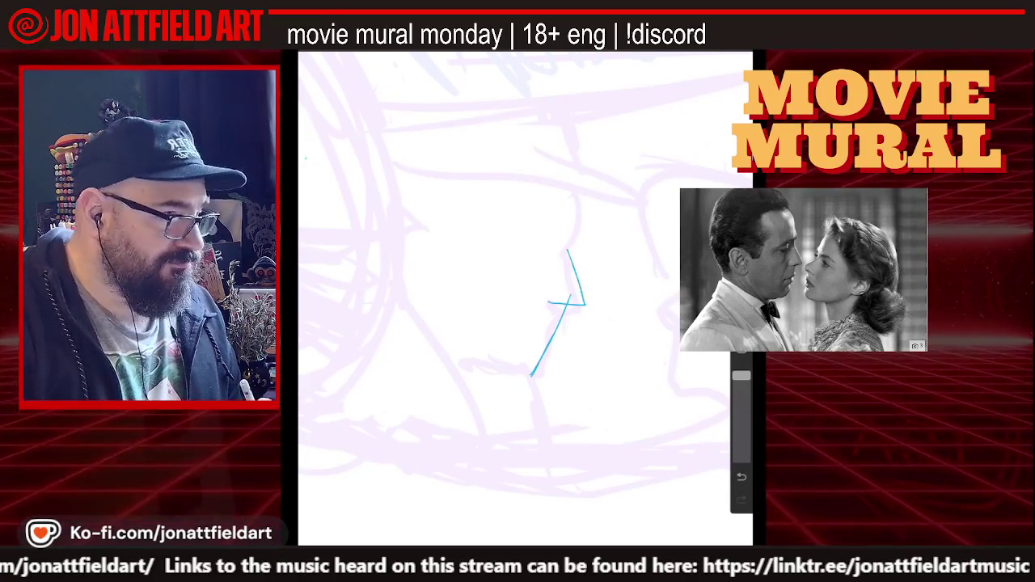
drag(553, 309, 571, 305)
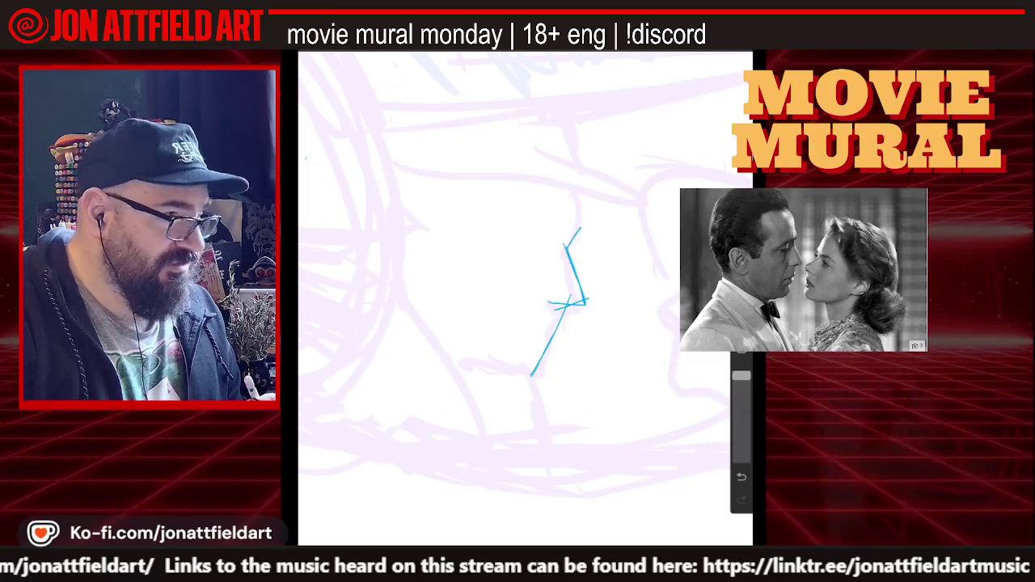
drag(570, 148, 581, 235)
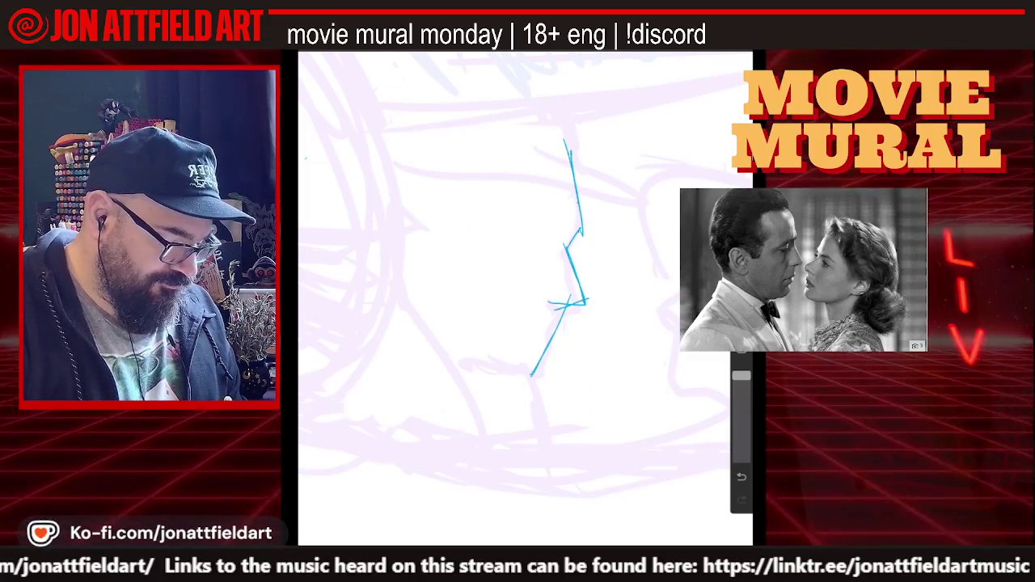
drag(539, 363, 533, 411)
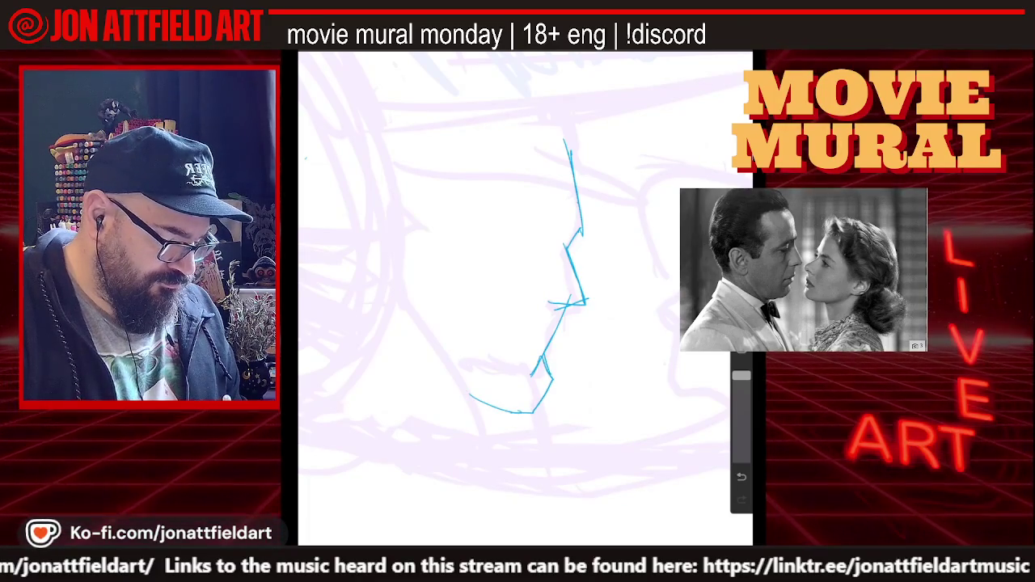
mouse_move(545, 356)
mouse_down()
mouse_move(530, 412)
mouse_move(439, 416)
mouse_up()
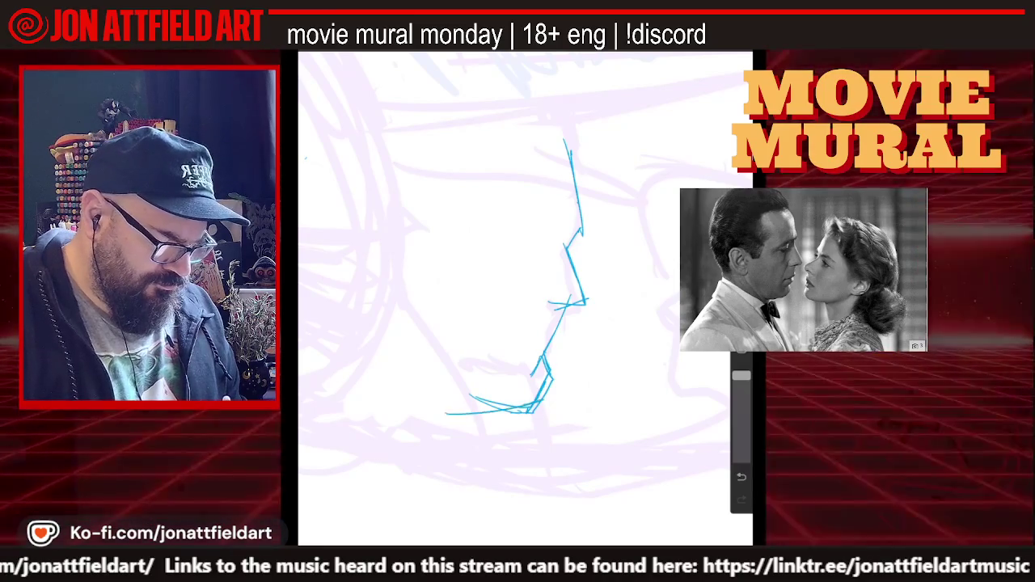
scroll(526, 299, down, 2)
scroll(526, 300, down, 2)
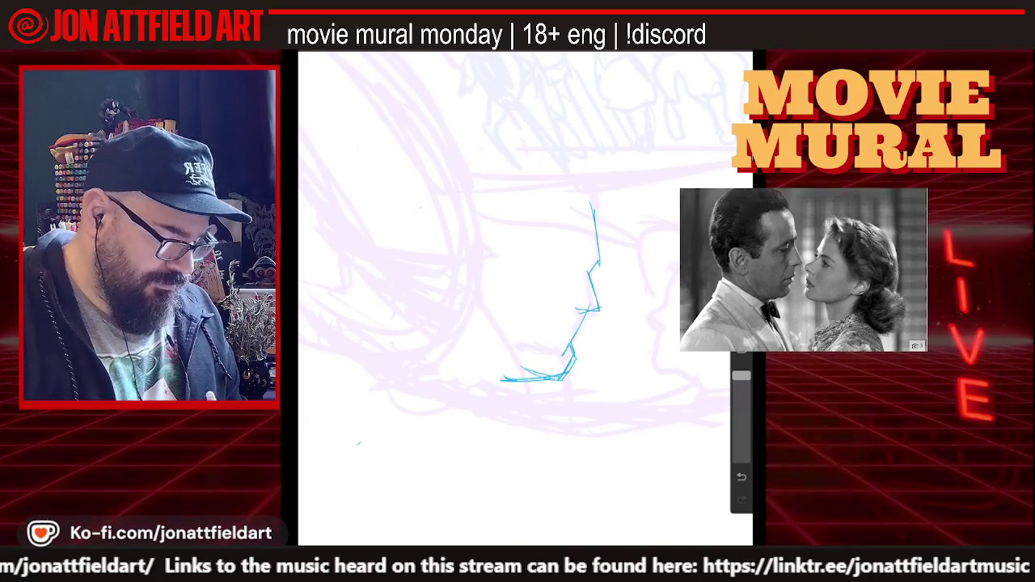
- Draw the blue jaw line, back of the jaw, upper forehead and neck behind the jaw
drag(457, 307, 503, 378)
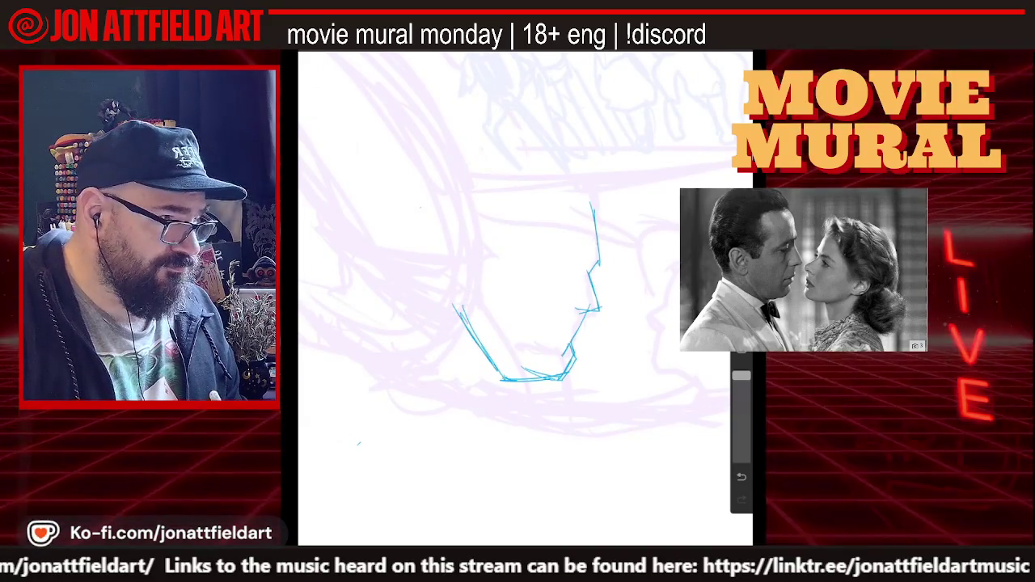
mouse_move(442, 307)
mouse_down()
mouse_move(438, 255)
mouse_move(467, 257)
mouse_move(440, 290)
mouse_up()
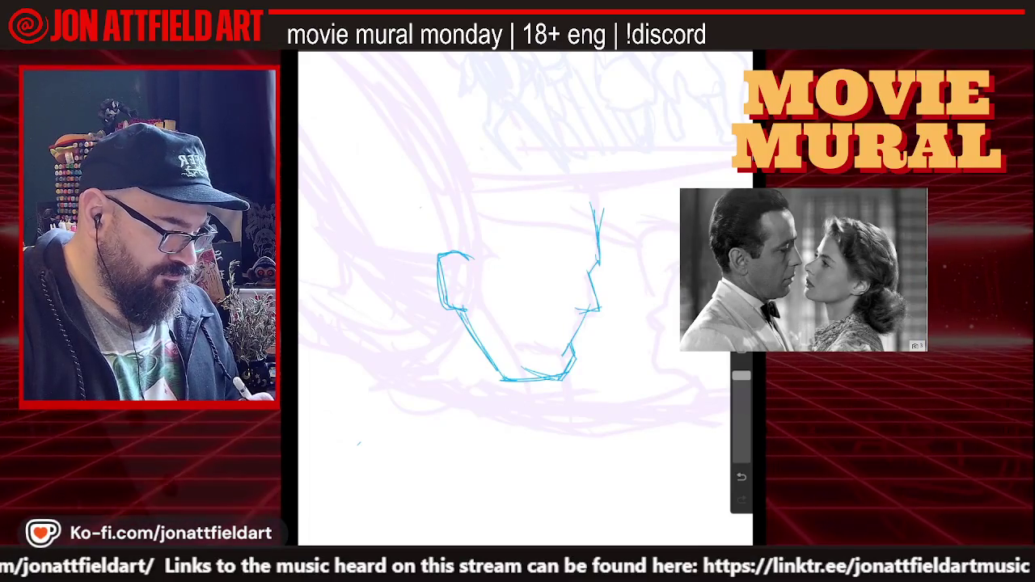
drag(599, 209, 598, 190)
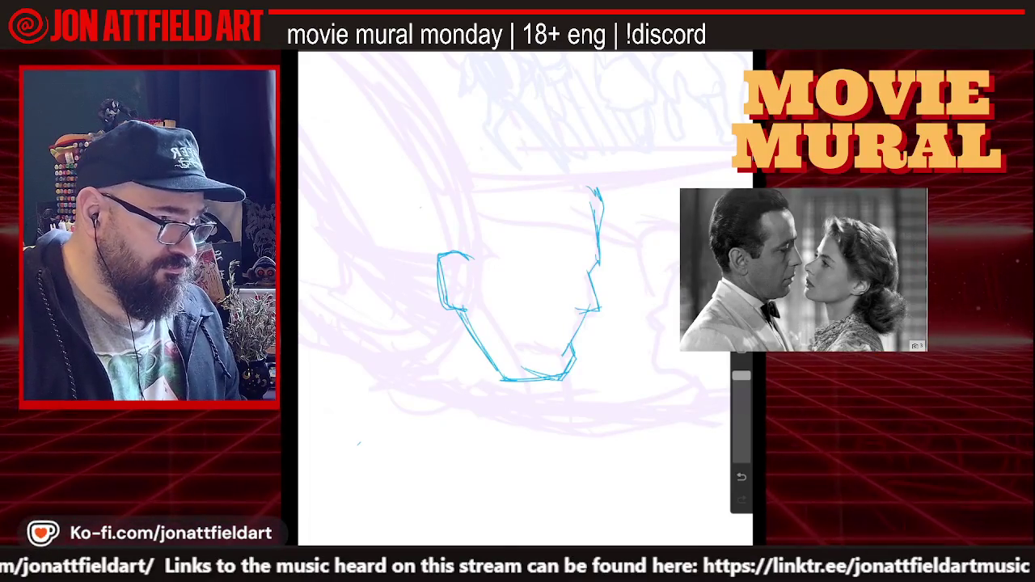
drag(418, 301, 426, 349)
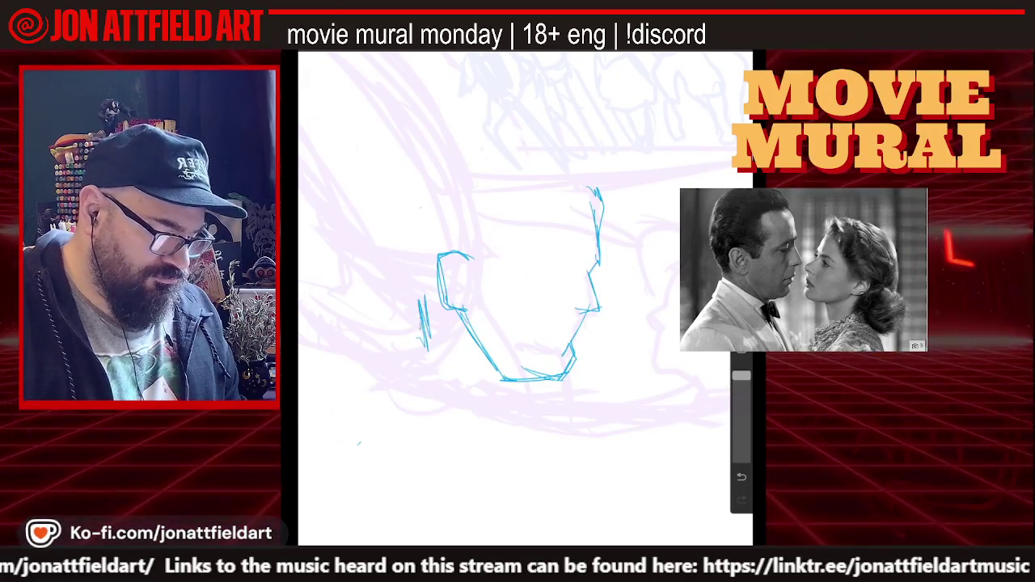
drag(405, 267, 419, 305)
- Outline the back of the skull and crown, joining it to the forehead
drag(419, 213, 407, 253)
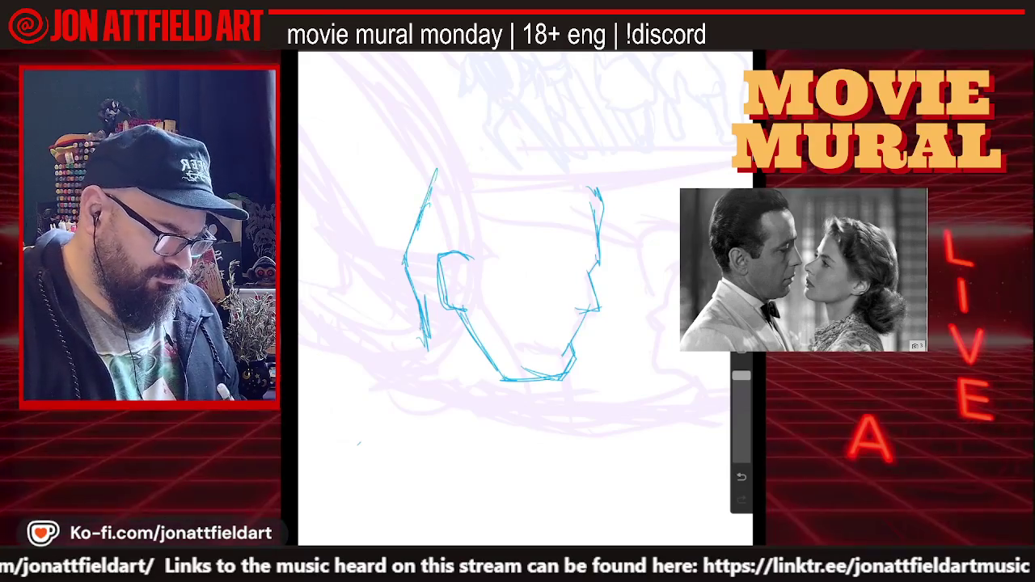
drag(443, 159, 416, 219)
drag(477, 136, 403, 257)
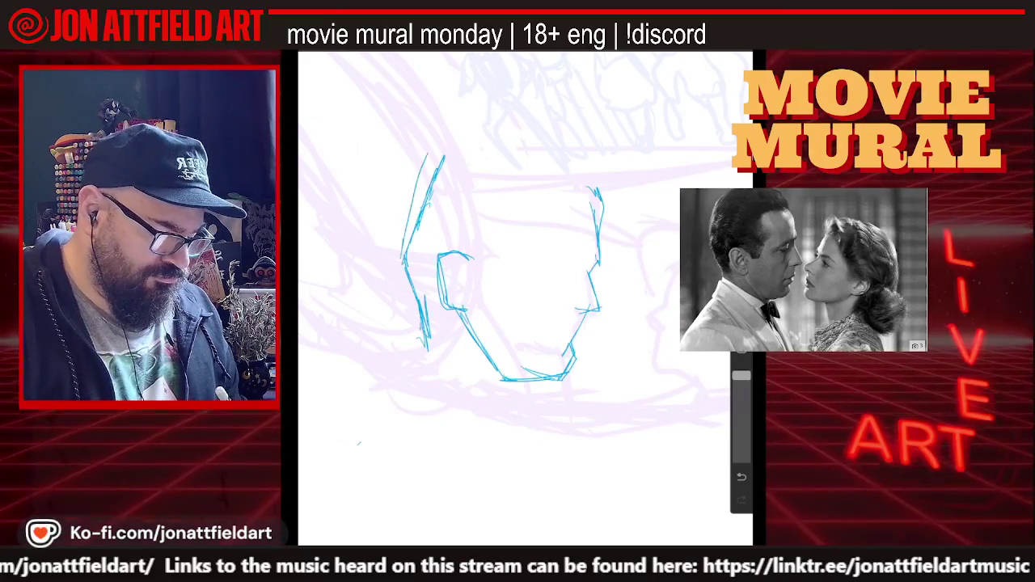
drag(570, 153, 591, 188)
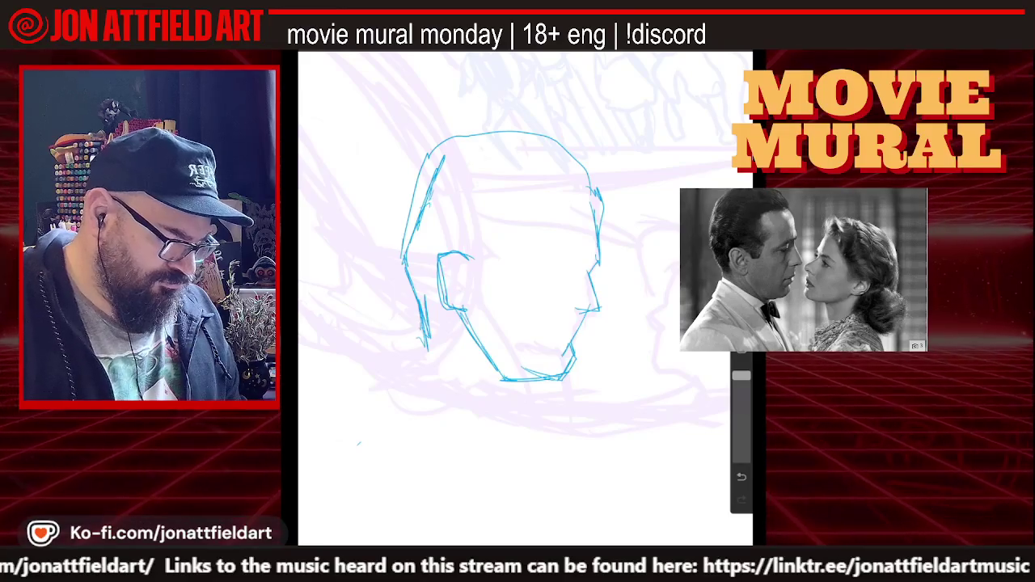
- Redraw the lower jaw toward the chin and reinforce the chin's underside
scroll(501, 259, down, 1)
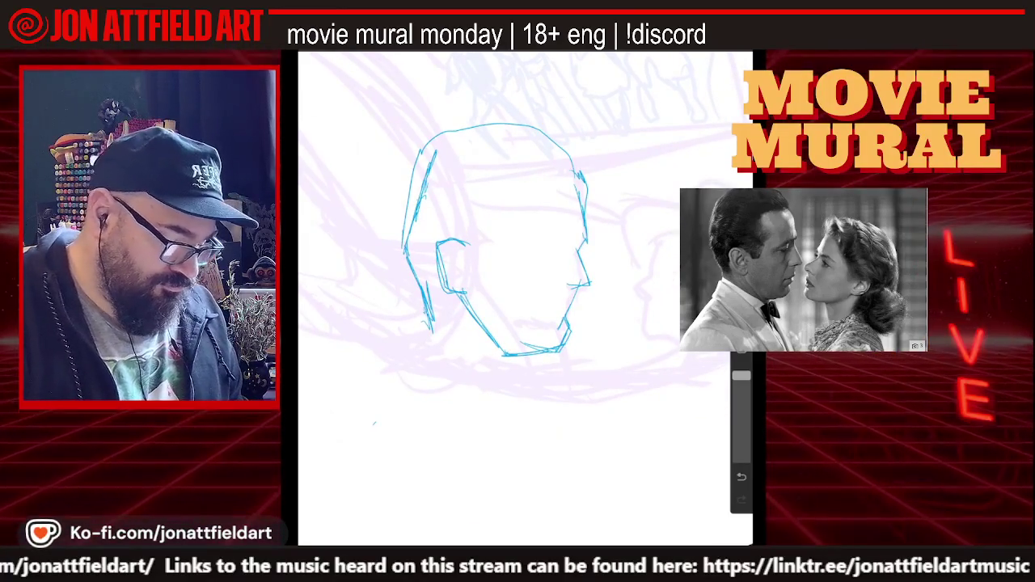
drag(422, 323, 521, 365)
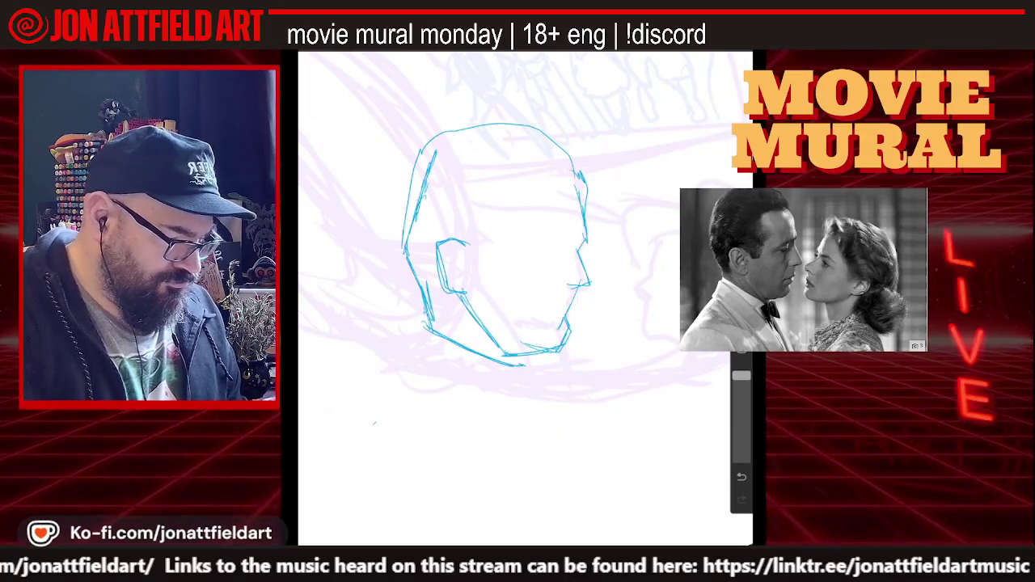
drag(458, 287, 473, 313)
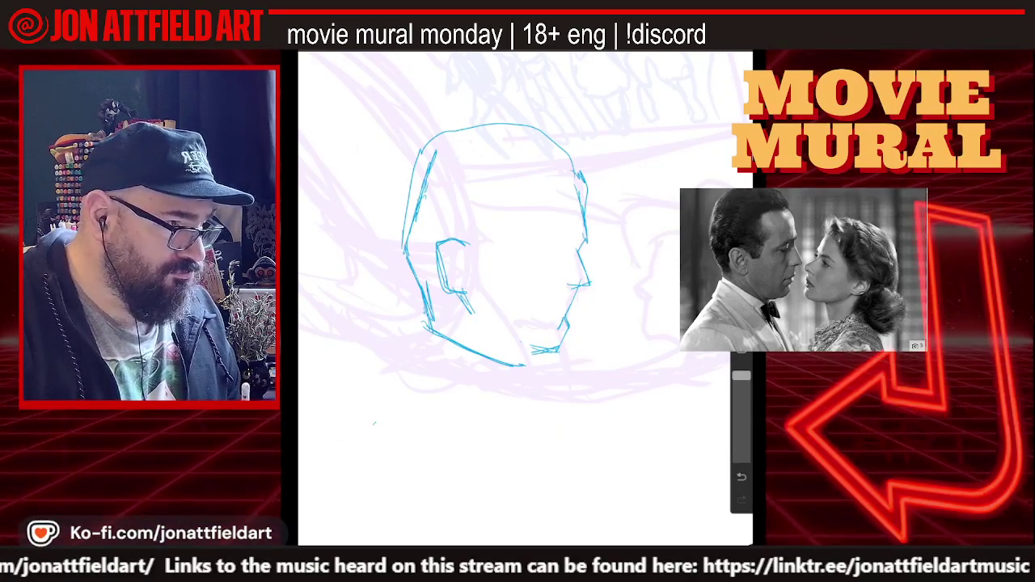
drag(510, 348, 558, 350)
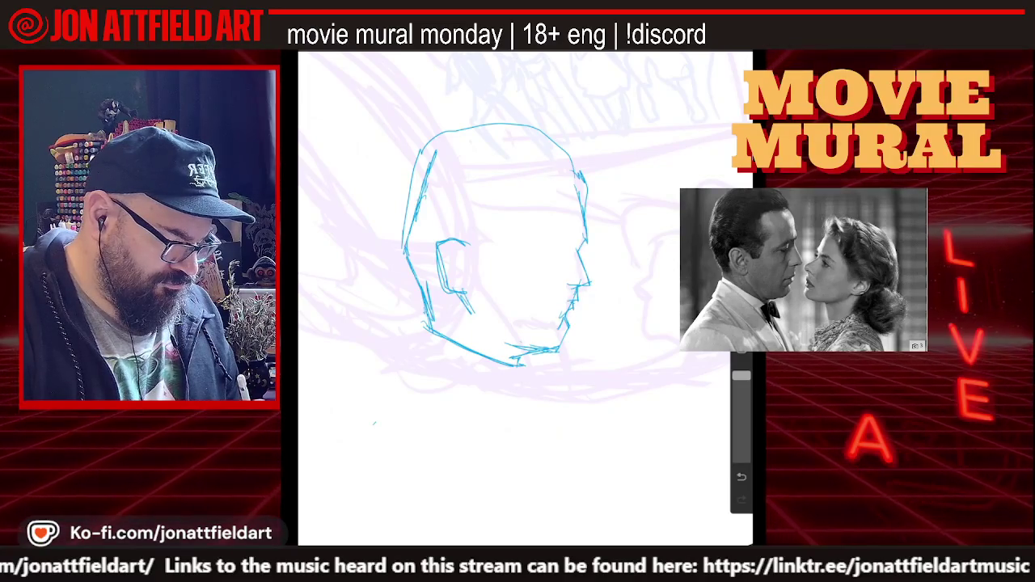
scroll(497, 242, up, 3)
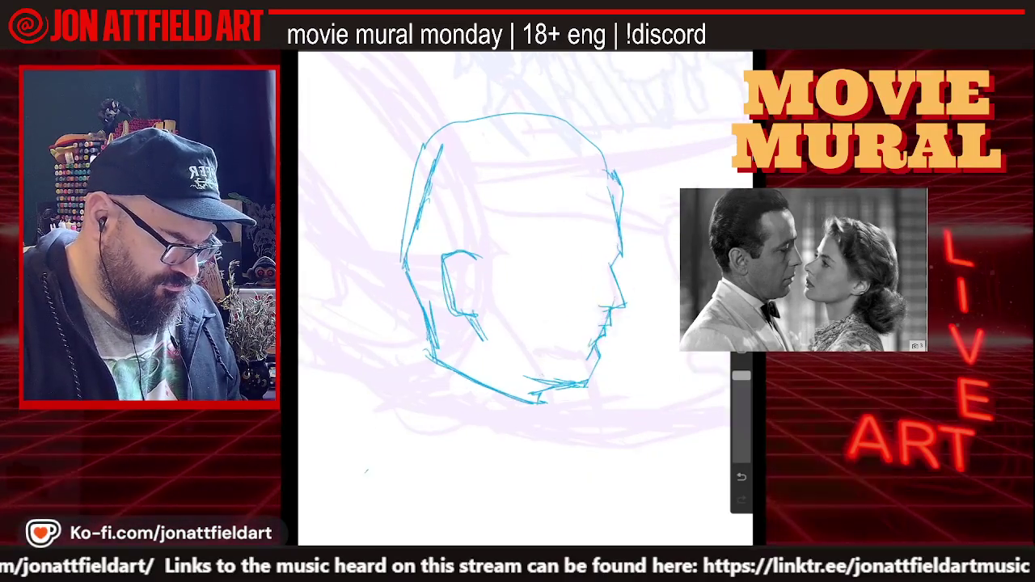
- Extend the line by the ear, try an eye line across the face, then undo it
scroll(518, 291, down, 1)
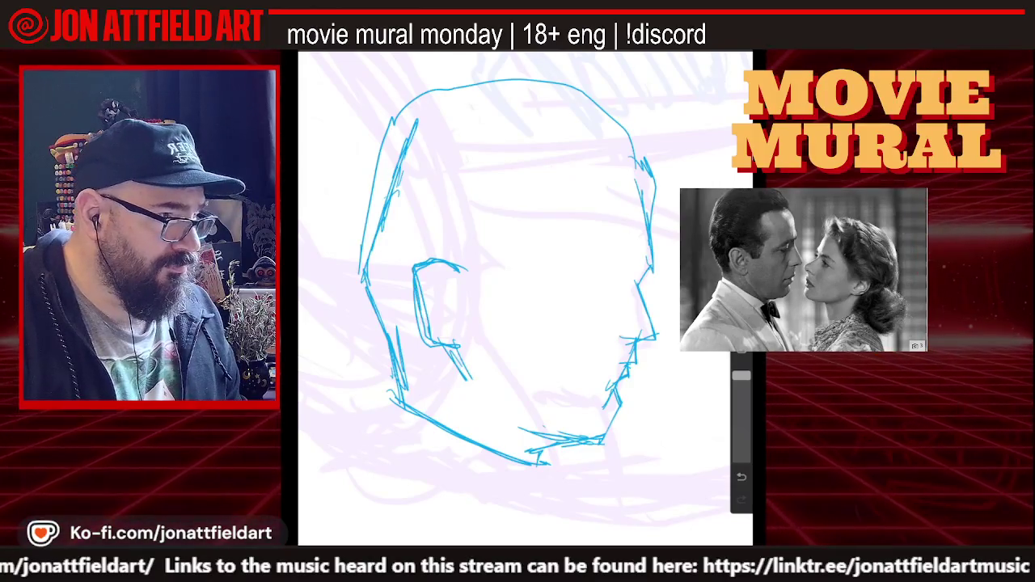
mouse_move(475, 281)
mouse_down()
mouse_move(487, 290)
mouse_move(524, 250)
mouse_up()
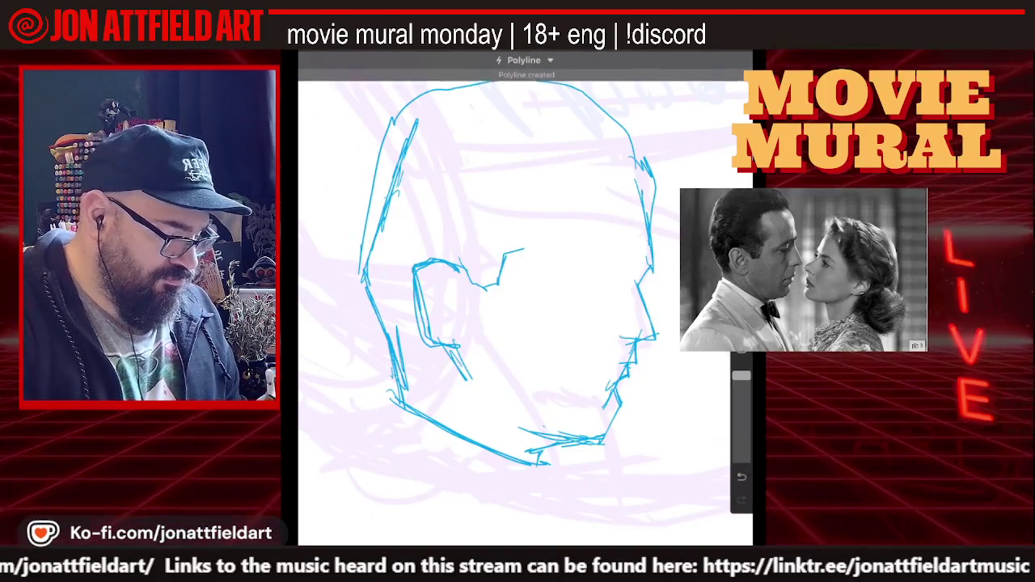
drag(576, 283, 647, 260)
drag(557, 285, 647, 261)
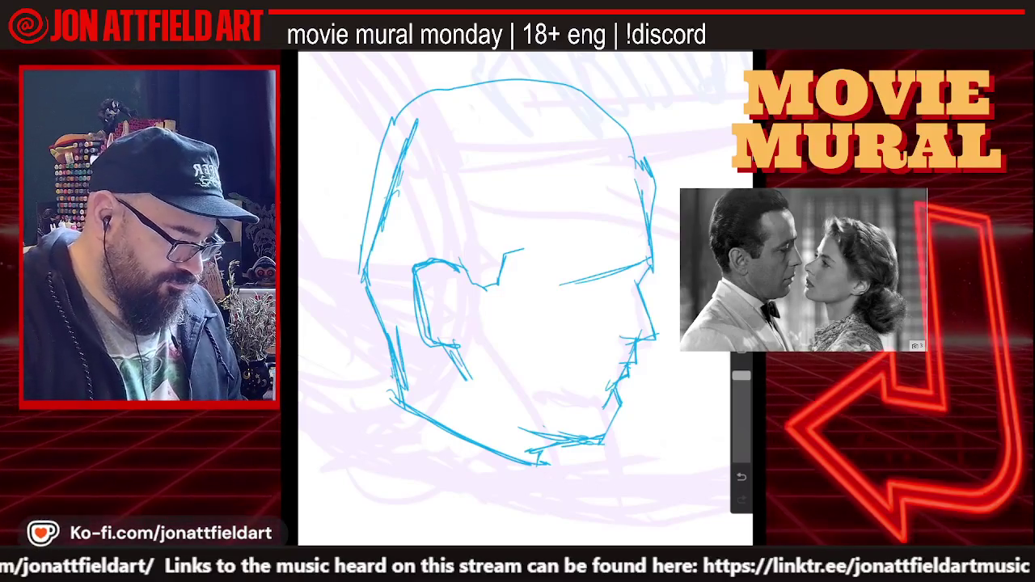
drag(566, 281, 624, 260)
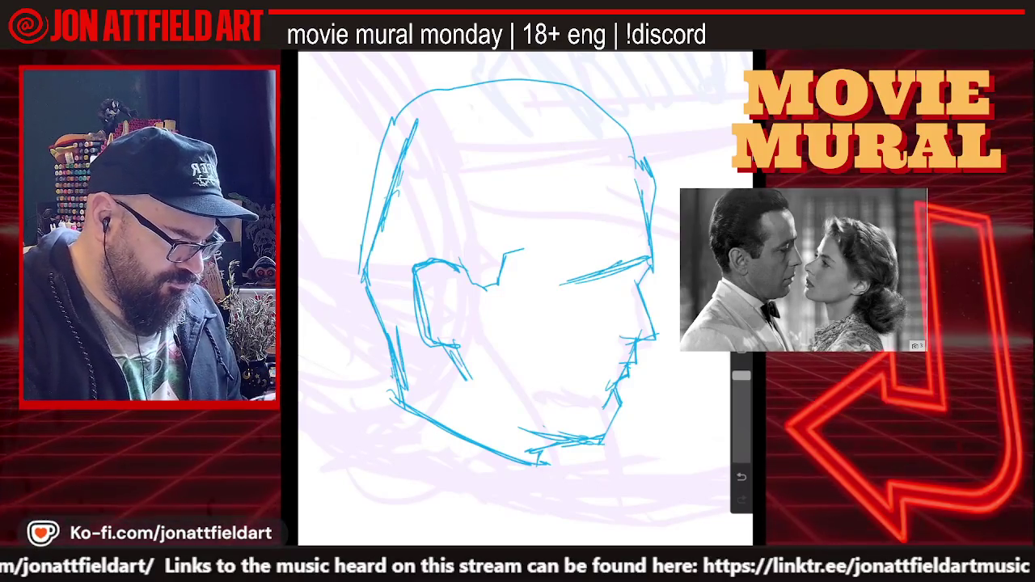
key(ctrl+z)
key(ctrl+z)
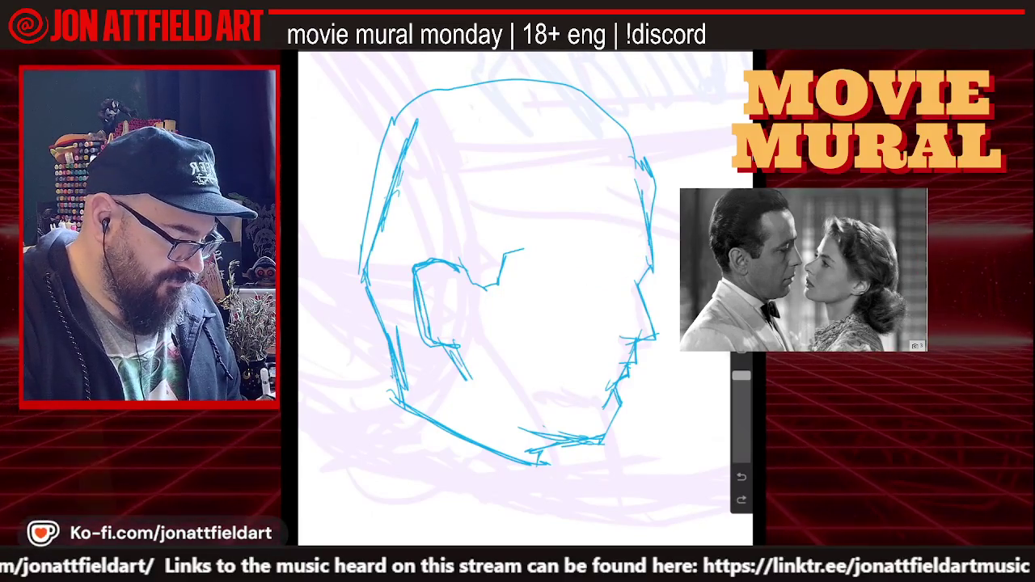
- Shrink the head narrower and shorter, then draw a doubled brow line across the face
drag(645, 257, 644, 318)
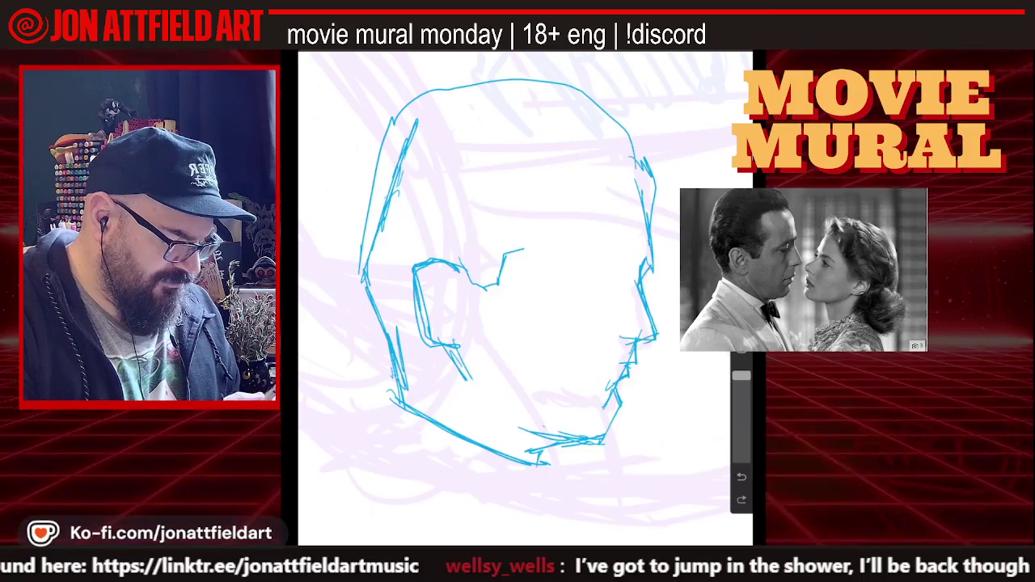
drag(550, 467, 542, 431)
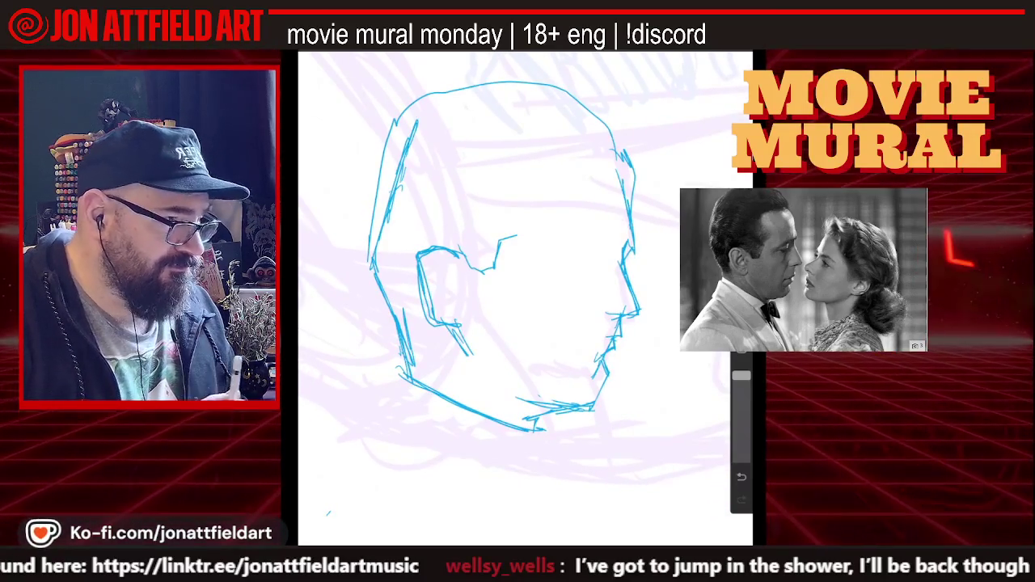
drag(554, 253, 632, 233)
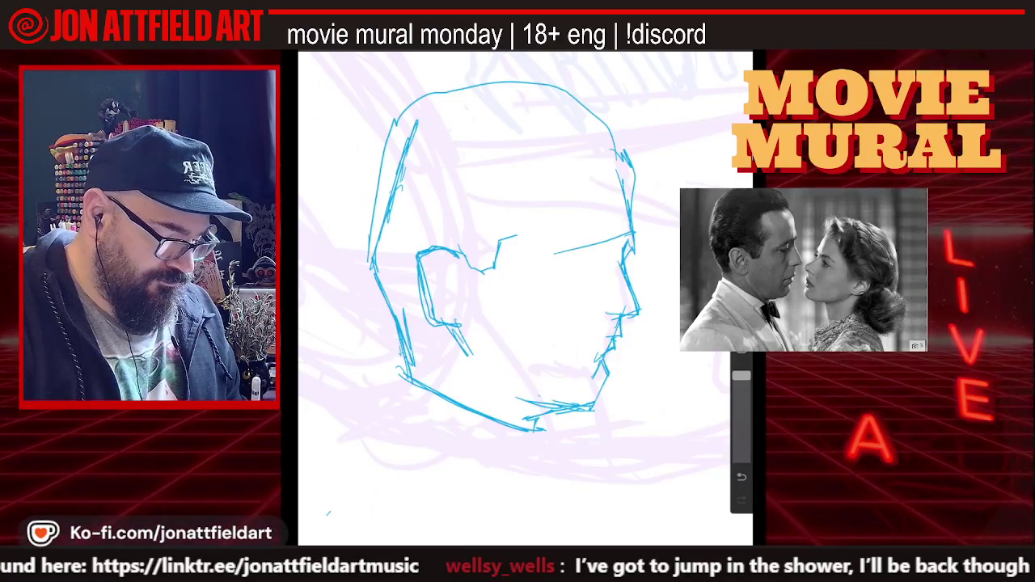
drag(550, 257, 635, 230)
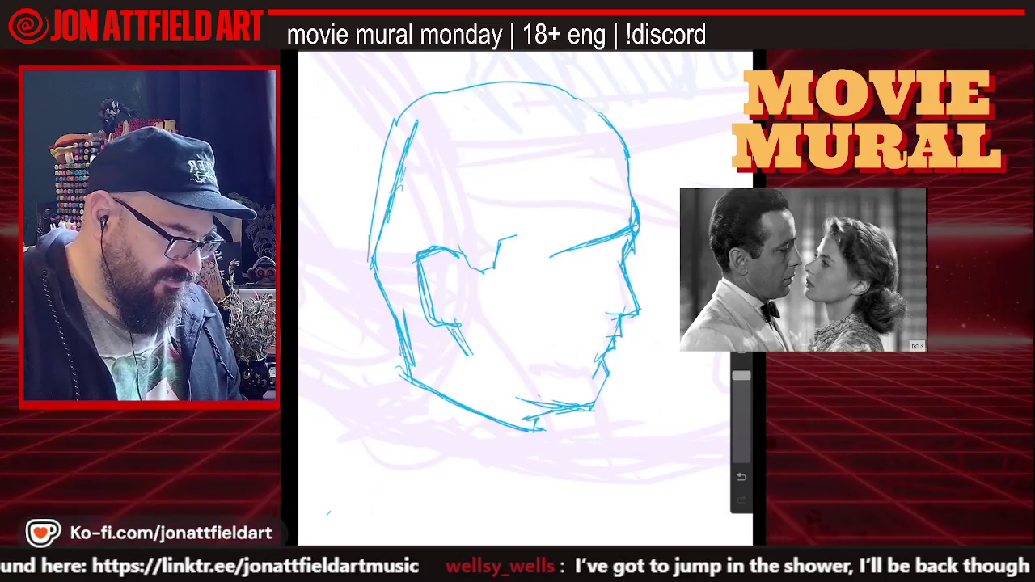
- Add a top-right head stroke, then undo the brow, interior face and upper-left outline strokes
scroll(517, 267, down, 2)
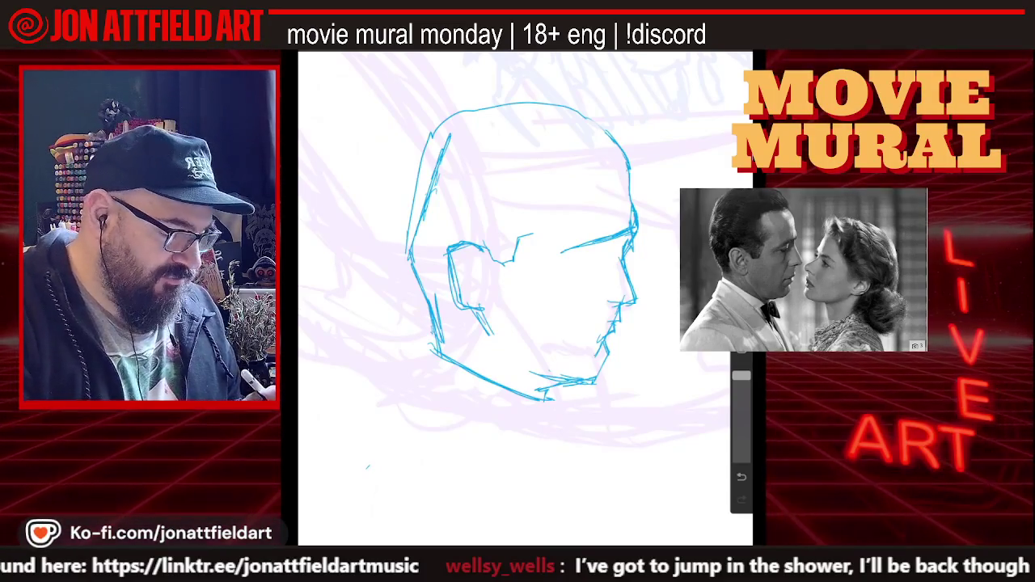
mouse_move(609, 119)
mouse_down()
mouse_move(615, 142)
mouse_move(611, 134)
mouse_up()
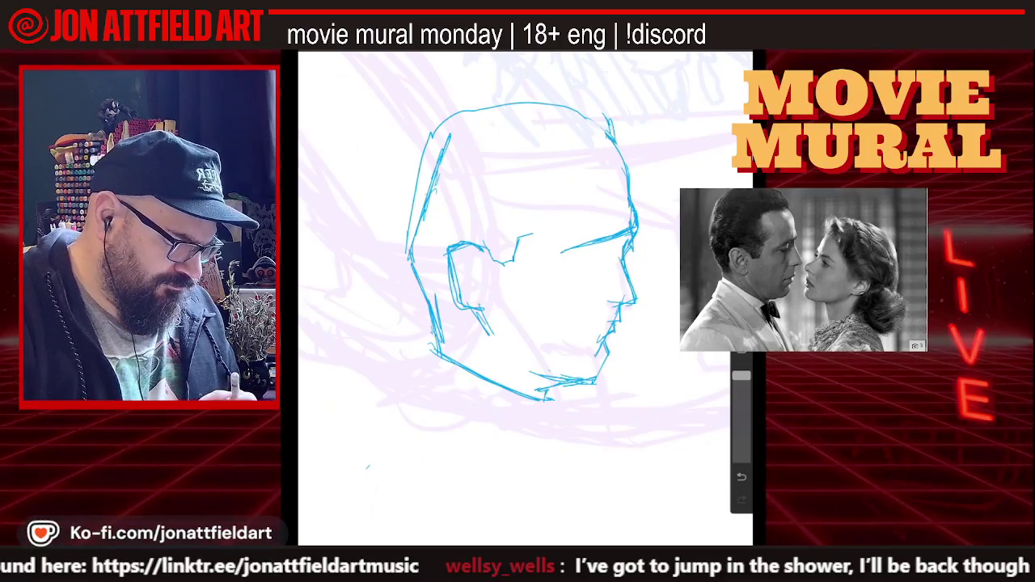
key(ctrl+z)
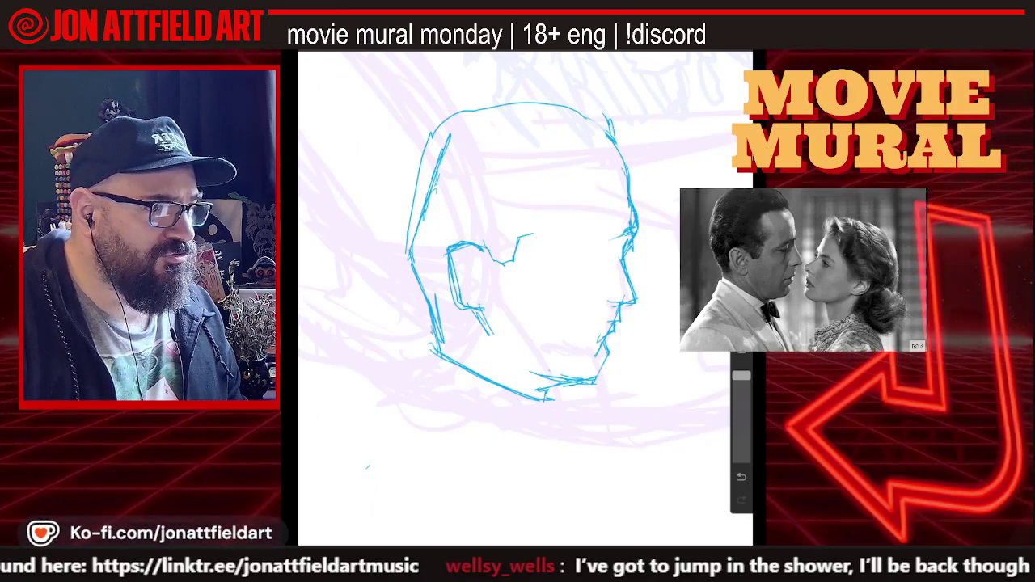
drag(457, 304, 475, 310)
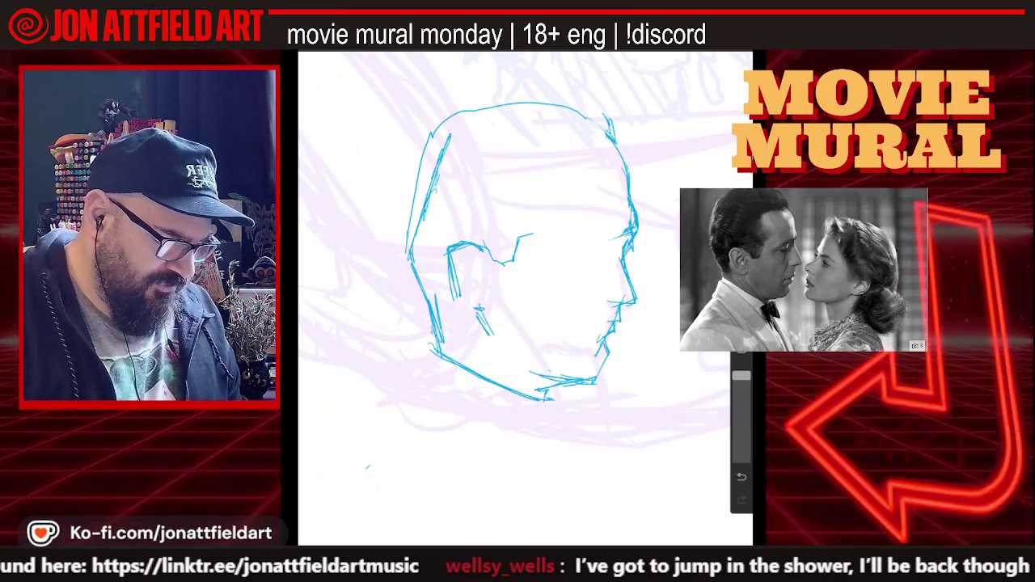
key(ctrl+z)
key(ctrl+z)
key(ctrl+z)
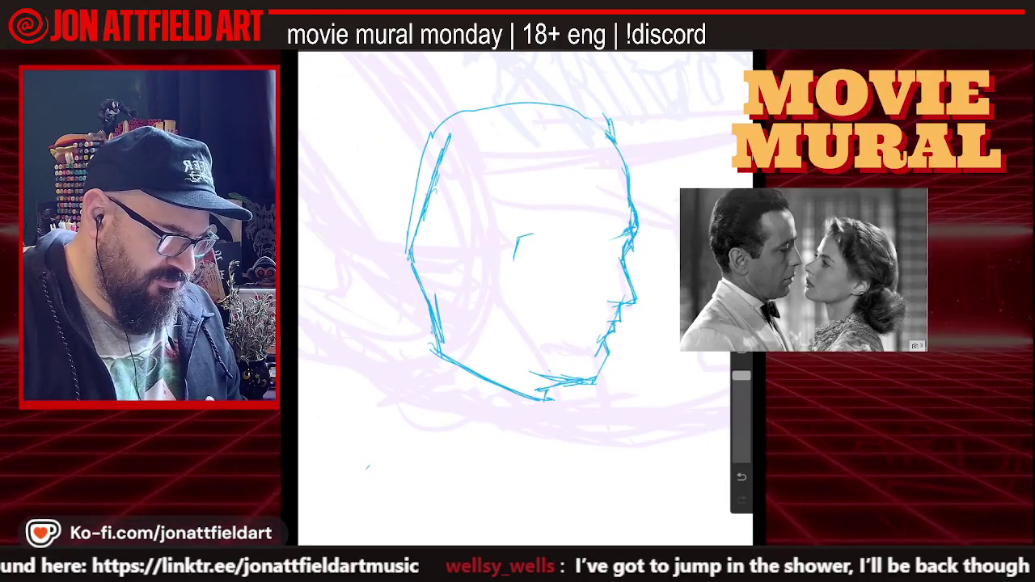
key(ctrl+z)
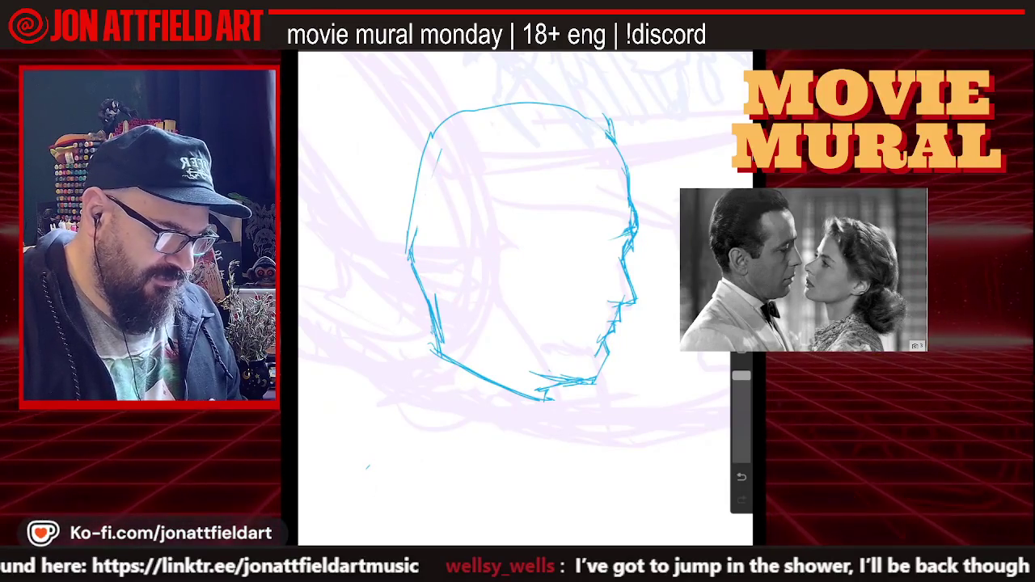
key(ctrl+z)
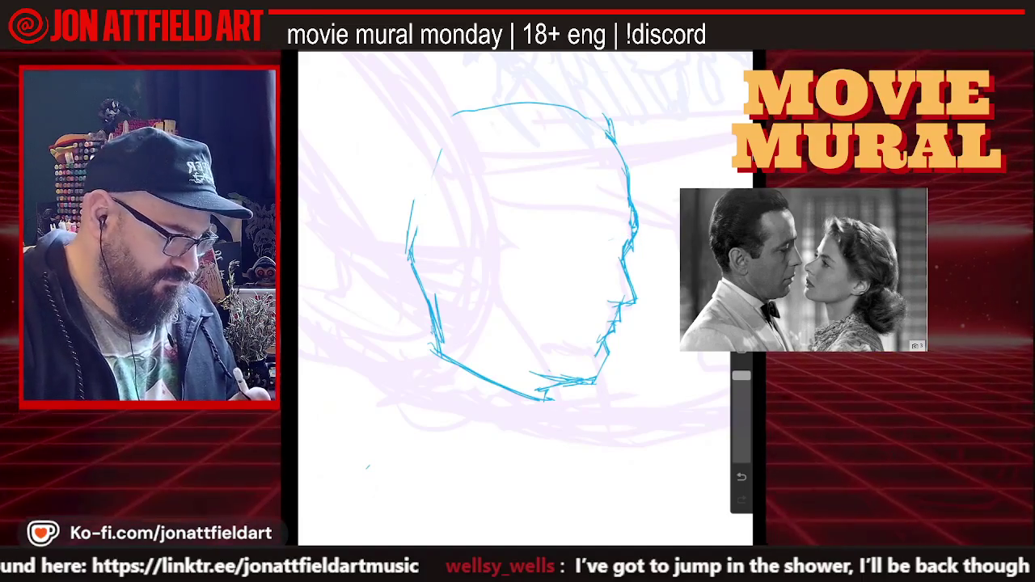
key(ctrl+z)
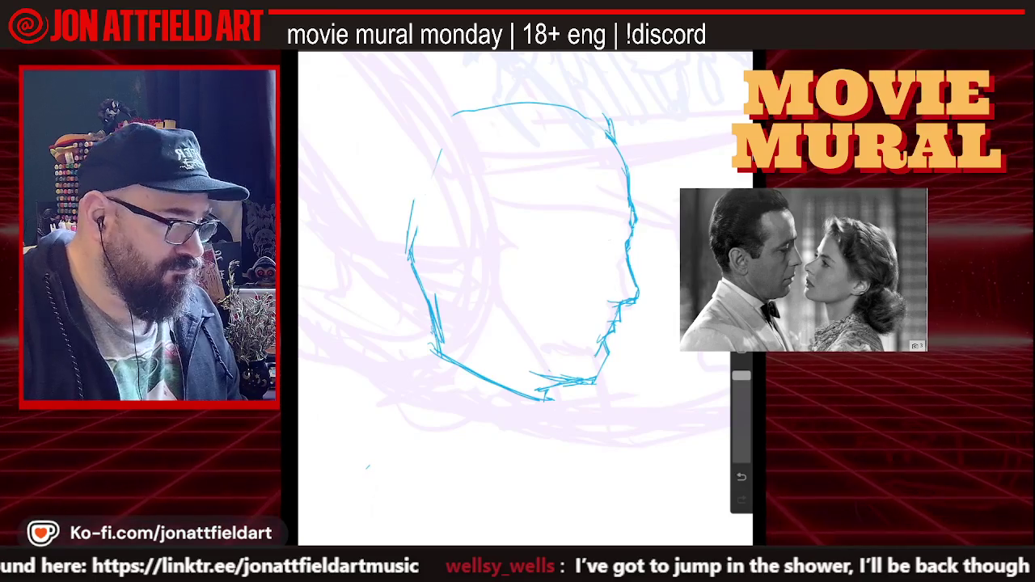
- Draw a short brow stroke near the profile and undo the last mouth stroke
scroll(518, 274, up, 2)
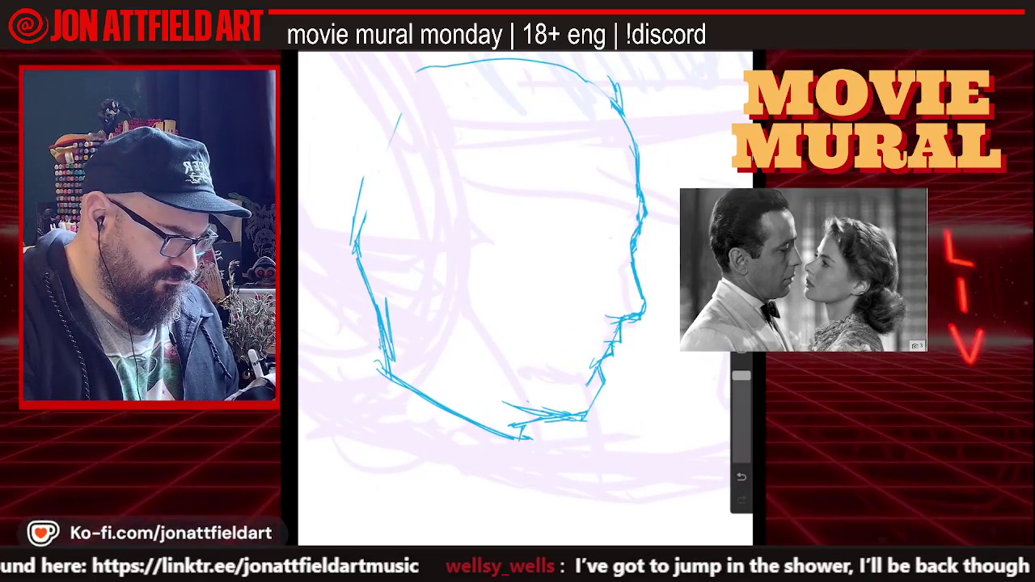
mouse_move(603, 232)
mouse_down()
mouse_move(641, 222)
mouse_move(570, 238)
mouse_up()
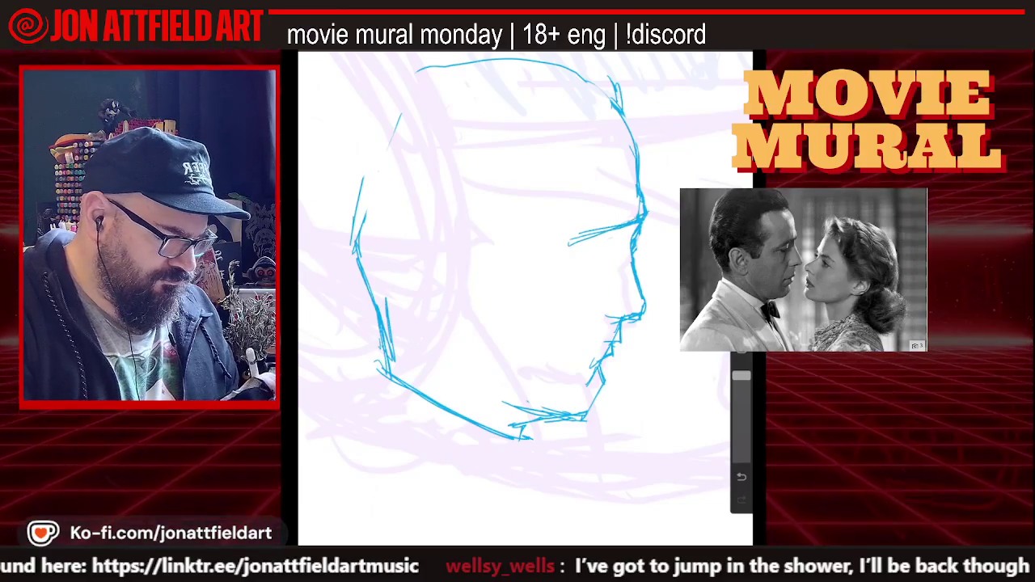
scroll(525, 267, down, 2)
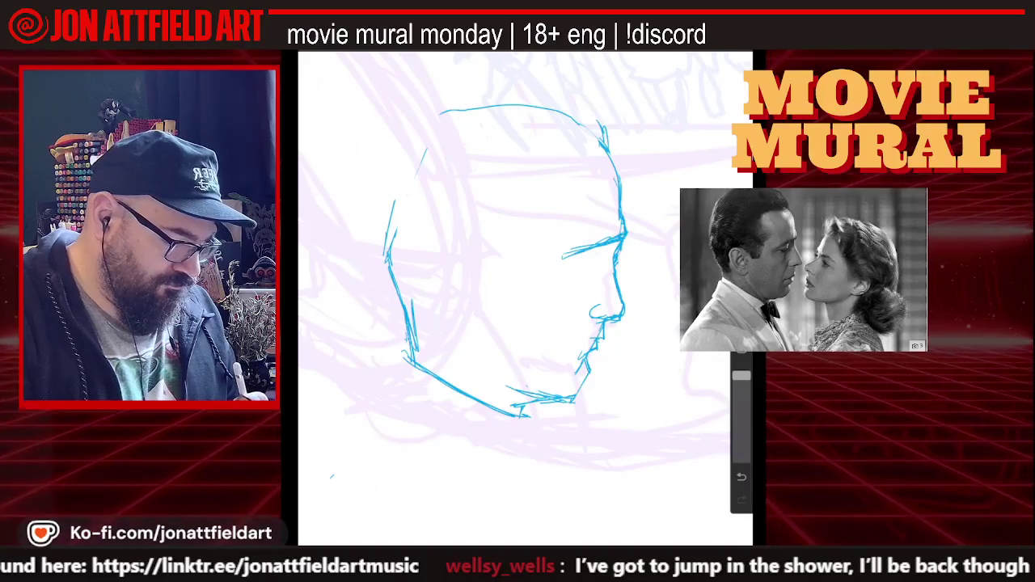
scroll(631, 291, up, 2)
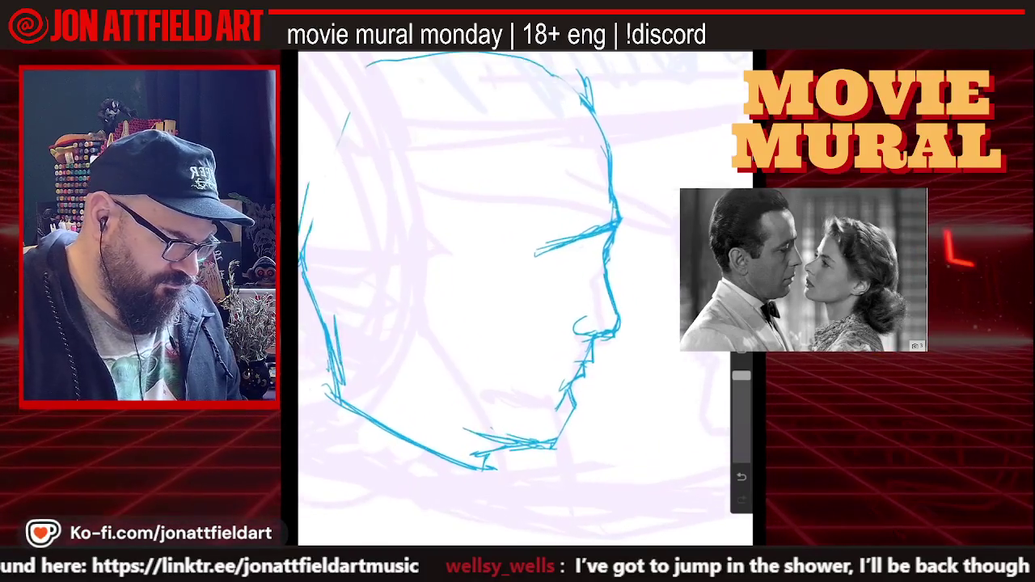
scroll(631, 291, up, 2)
scroll(630, 291, up, 2)
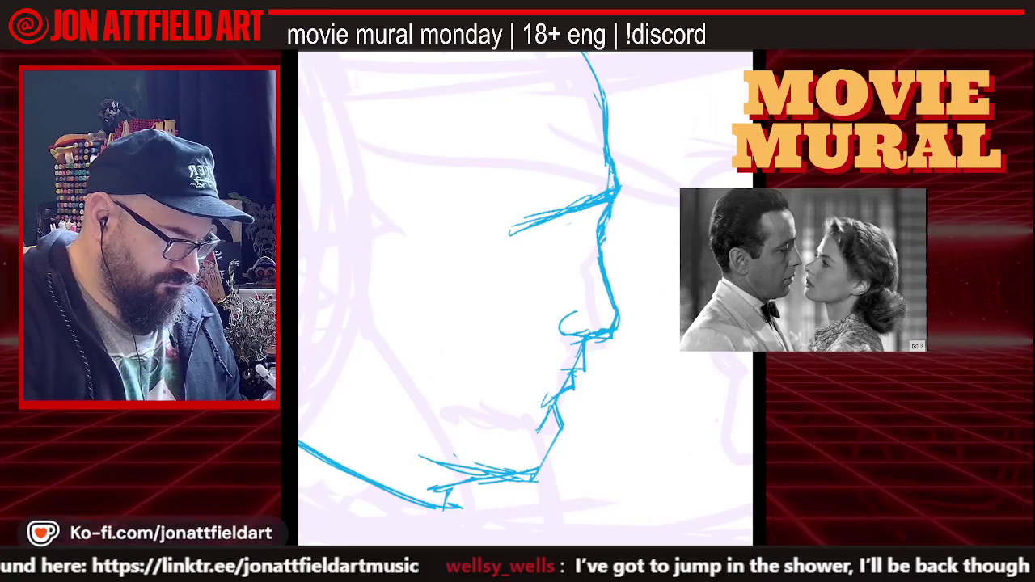
key(ctrl+z)
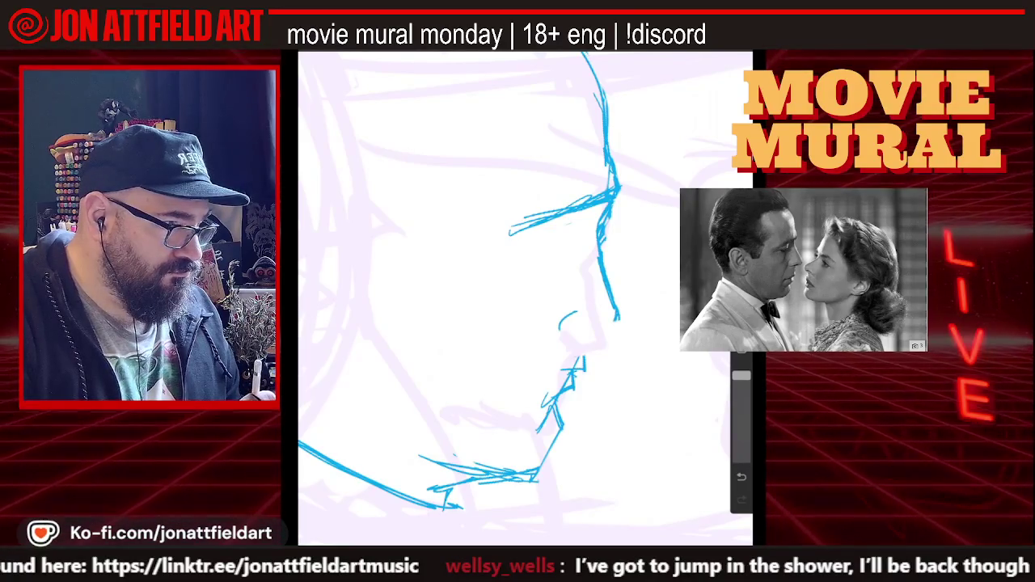
- Redraw the under-nose and below-mouth lines, replacing the zigzag chin with one curve
drag(566, 334, 619, 325)
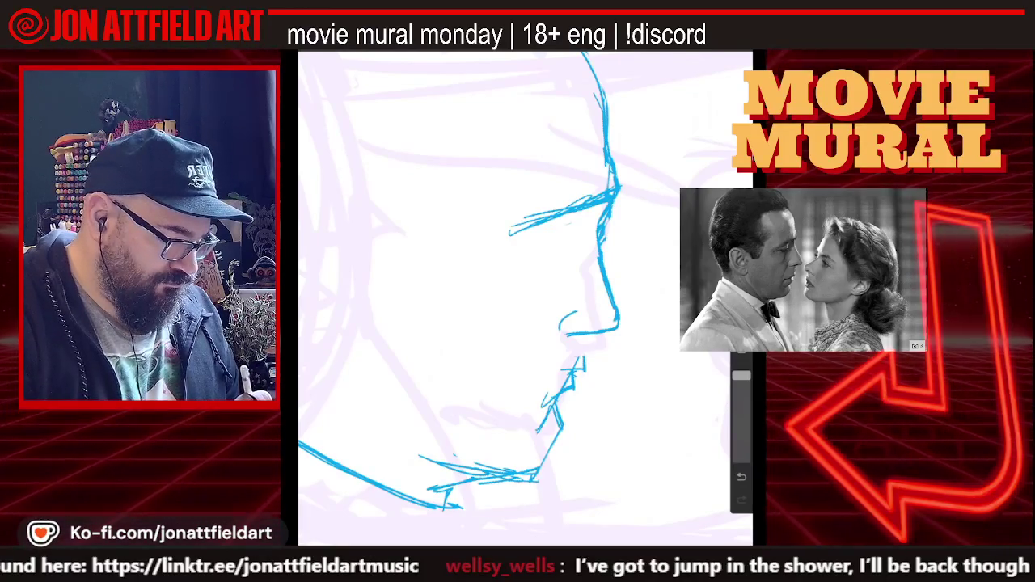
drag(615, 328, 623, 318)
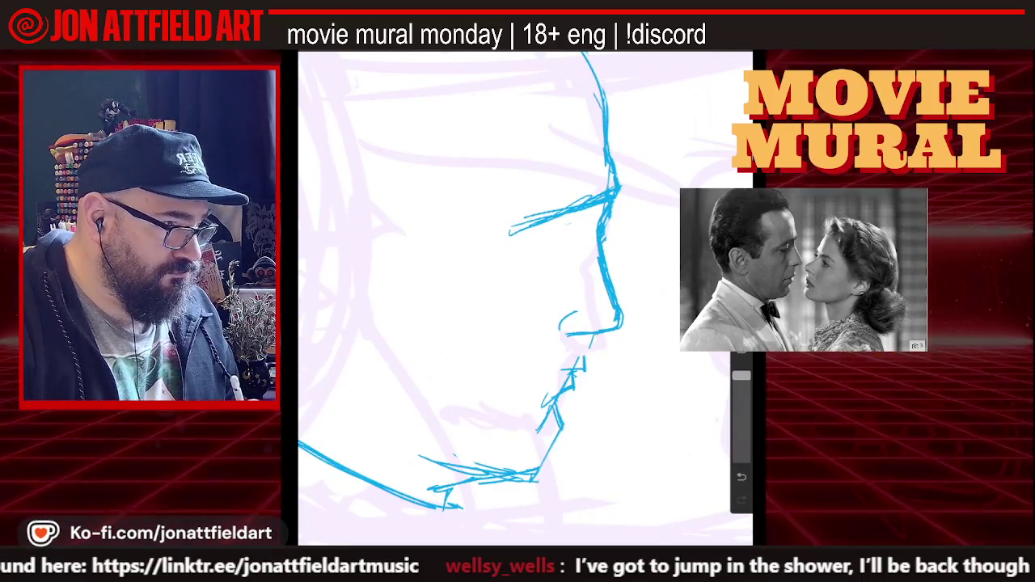
drag(595, 338, 589, 368)
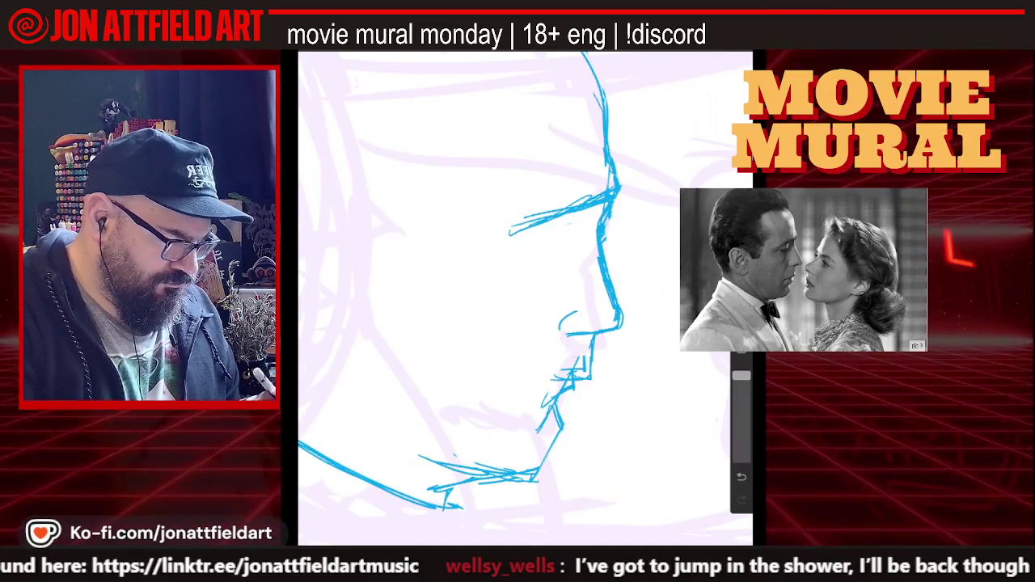
scroll(524, 280, down, 2)
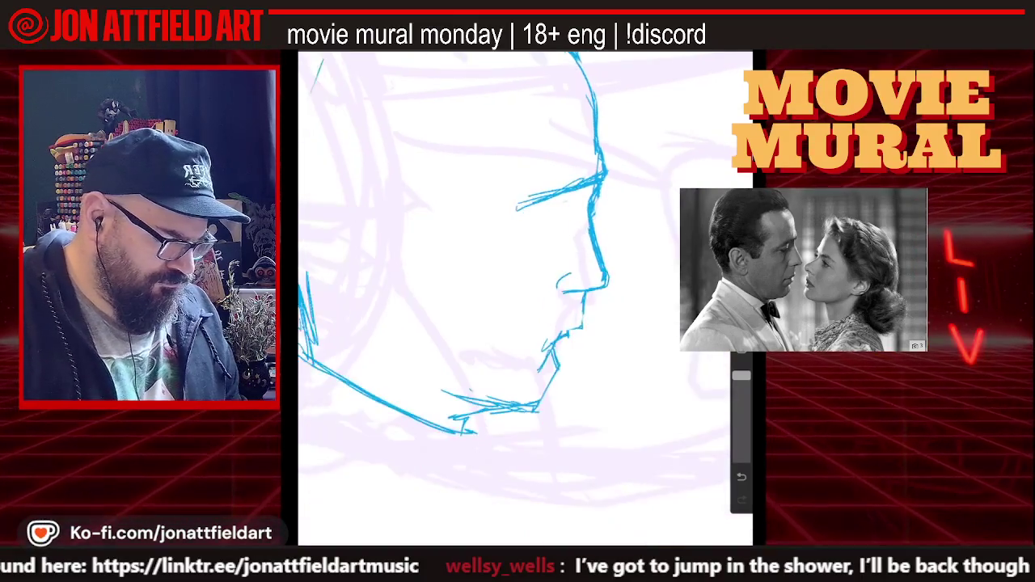
scroll(525, 280, down, 1)
key(ctrl+z)
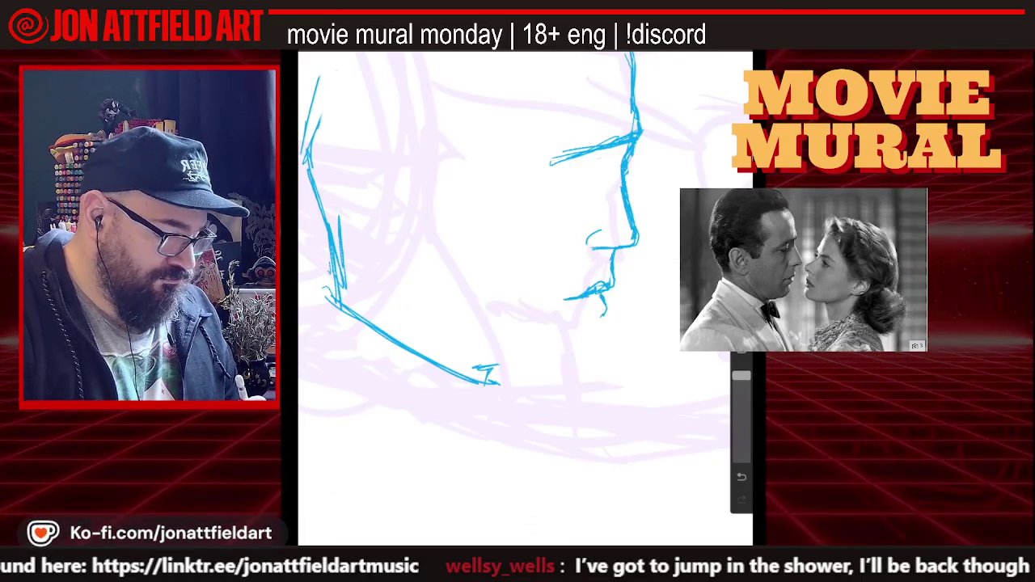
drag(605, 301, 586, 324)
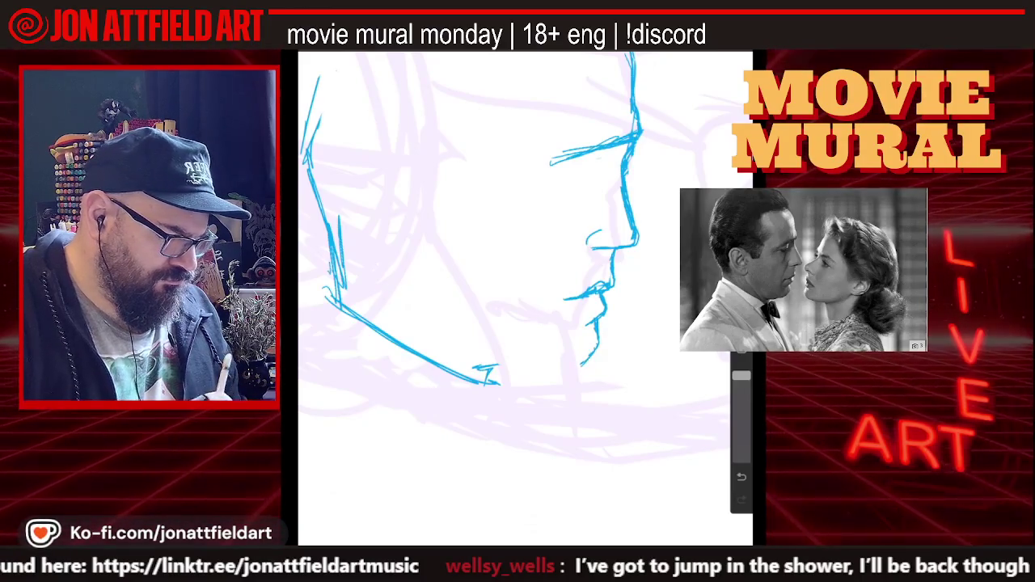
- Rotate the canvas and add blue lip, mouth-side and face detail strokes to the profile
drag(525, 242, 501, 258)
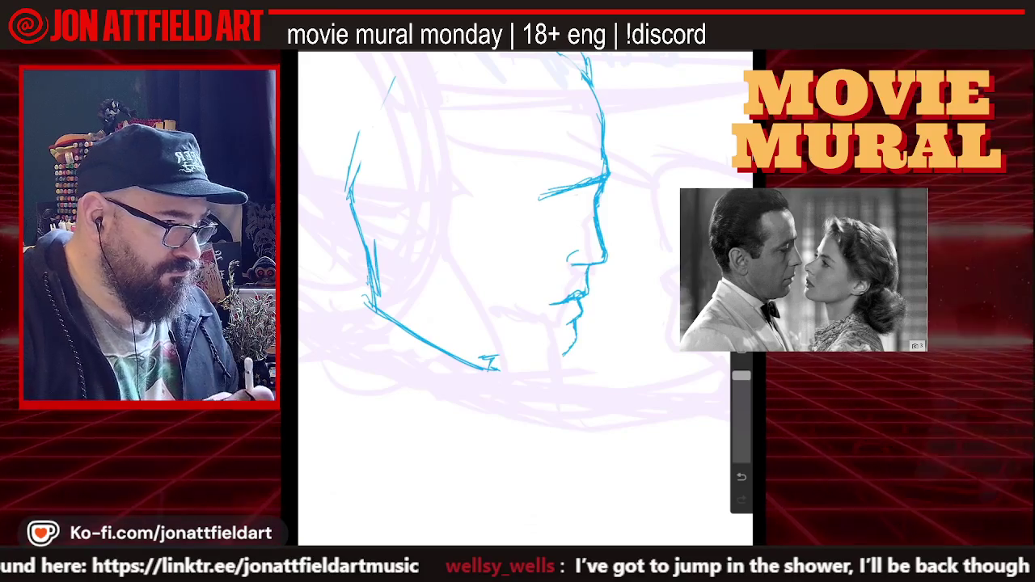
drag(543, 309, 577, 296)
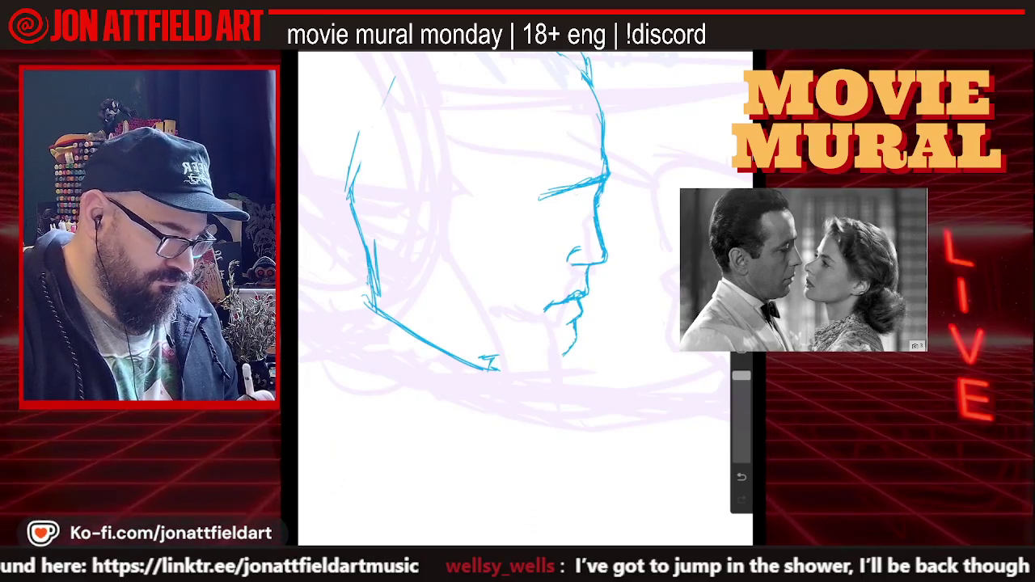
drag(574, 249, 550, 280)
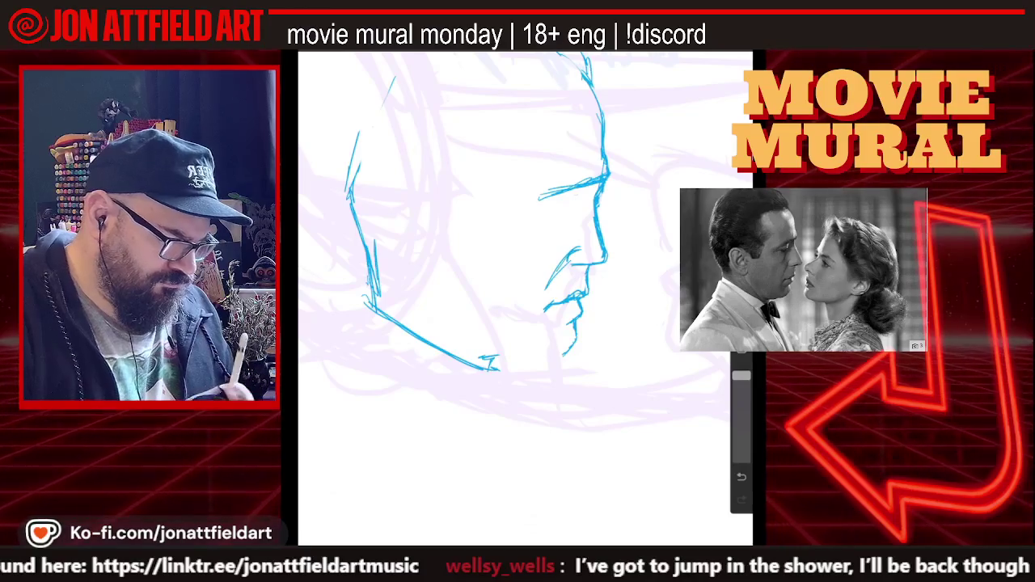
mouse_move(477, 218)
mouse_down()
mouse_move(542, 202)
mouse_move(497, 243)
mouse_up()
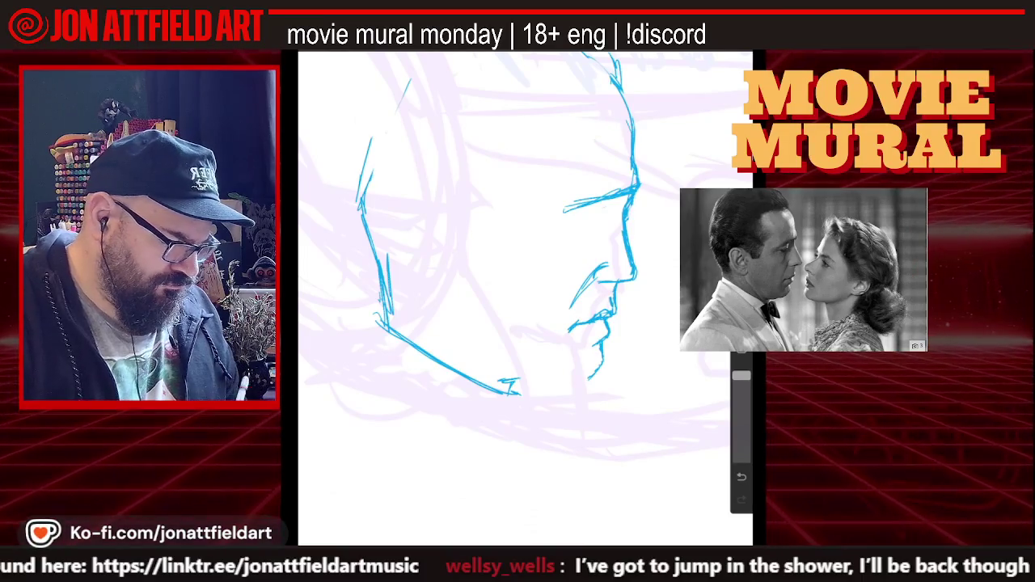
drag(497, 227, 511, 239)
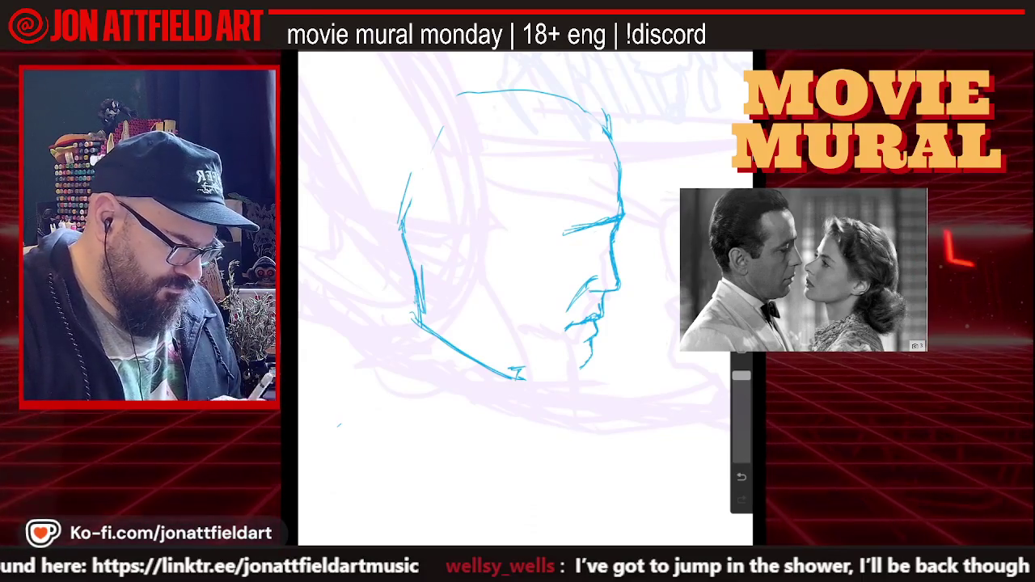
scroll(595, 233, up, 3)
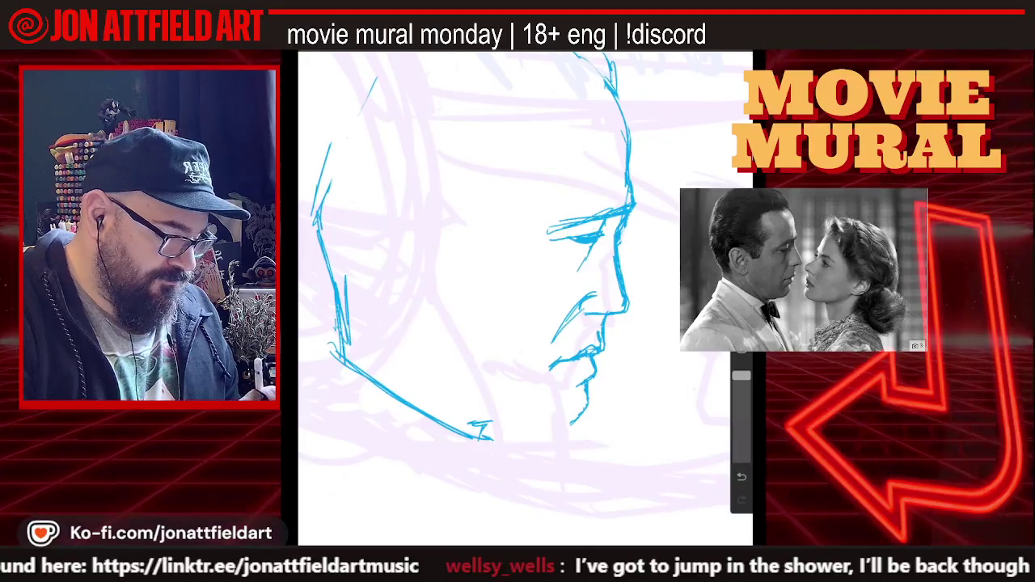
drag(583, 262, 572, 276)
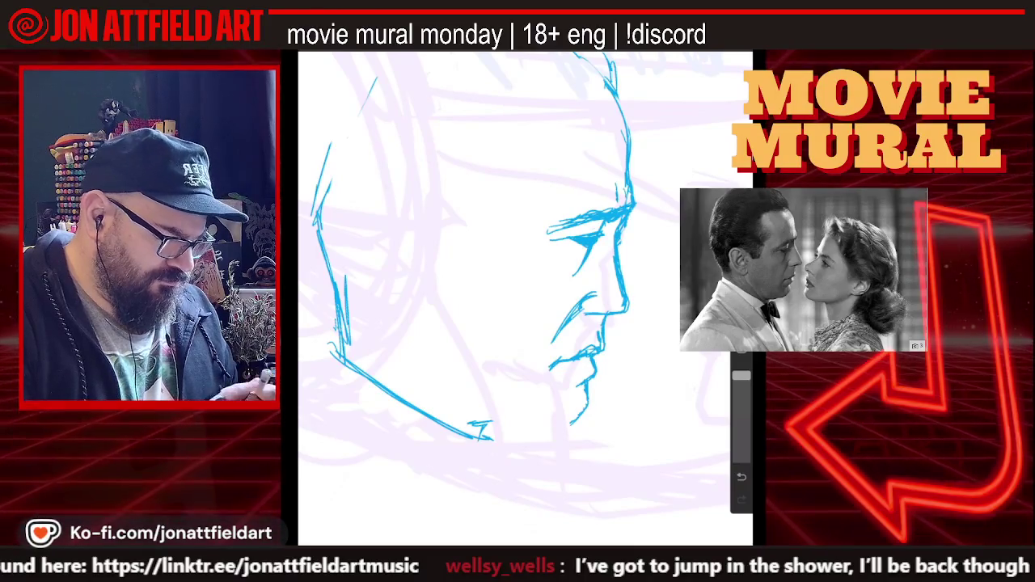
scroll(513, 242, down, 3)
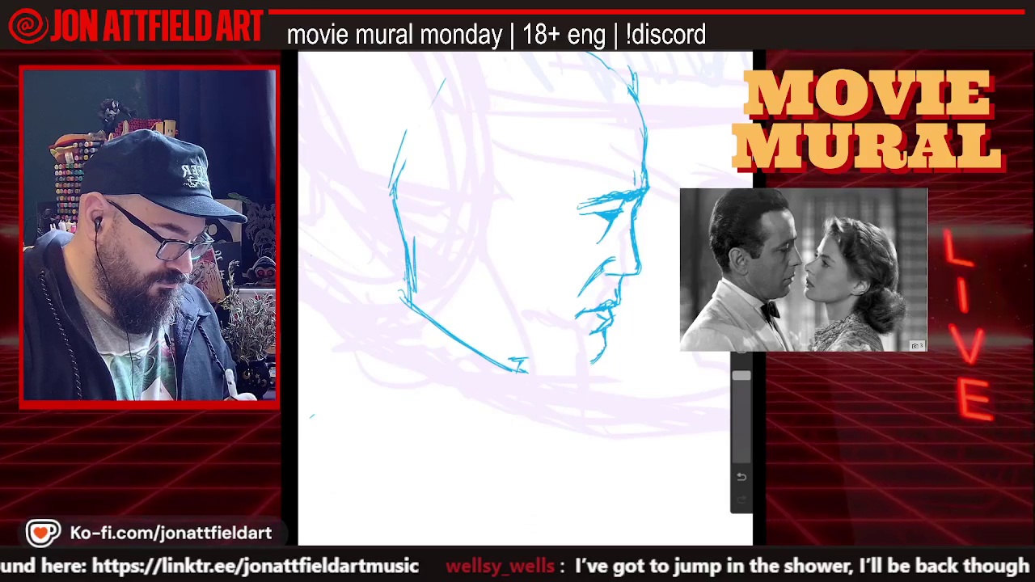
- Extend the chin down and left, erase part of the back jawline, and begin the ear
drag(603, 349, 564, 369)
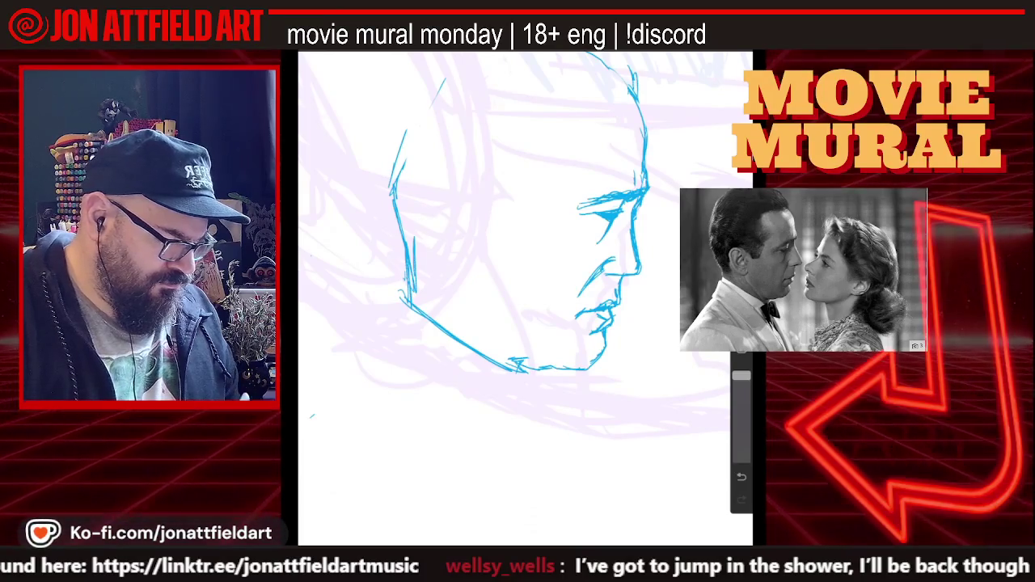
scroll(518, 242, down, 2)
scroll(517, 243, down, 1)
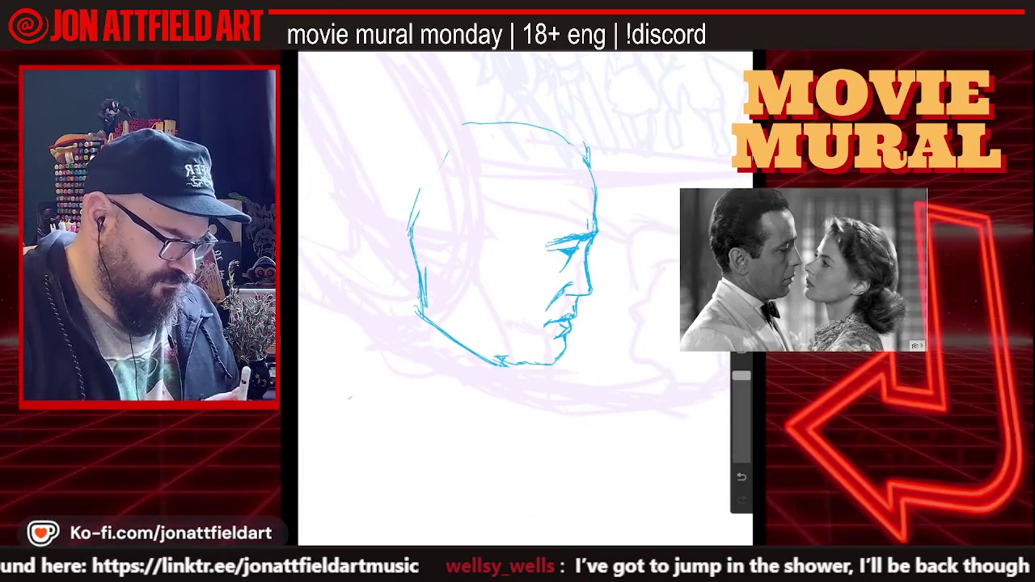
scroll(517, 242, up, 3)
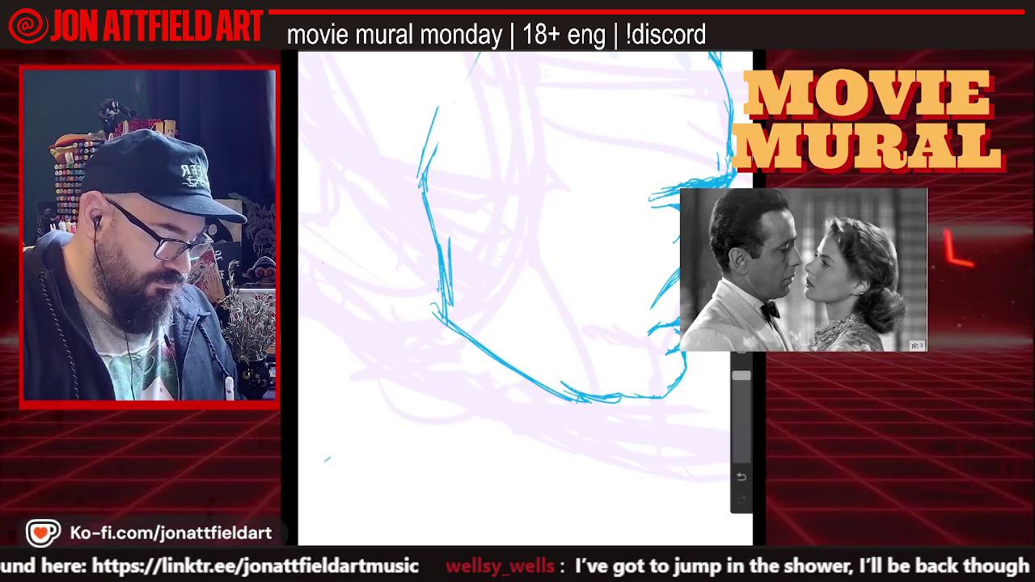
drag(503, 360, 561, 388)
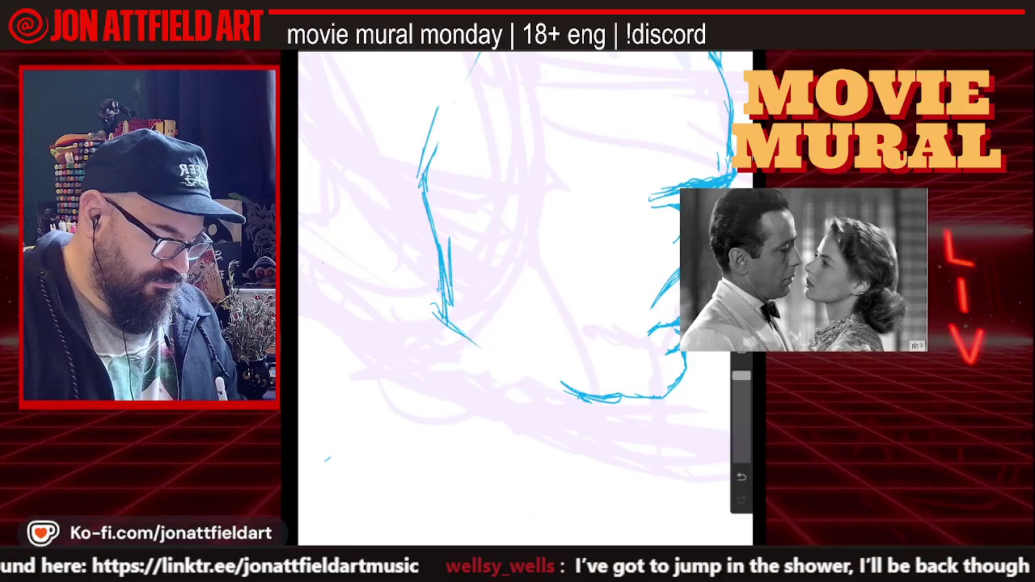
scroll(525, 242, down, 3)
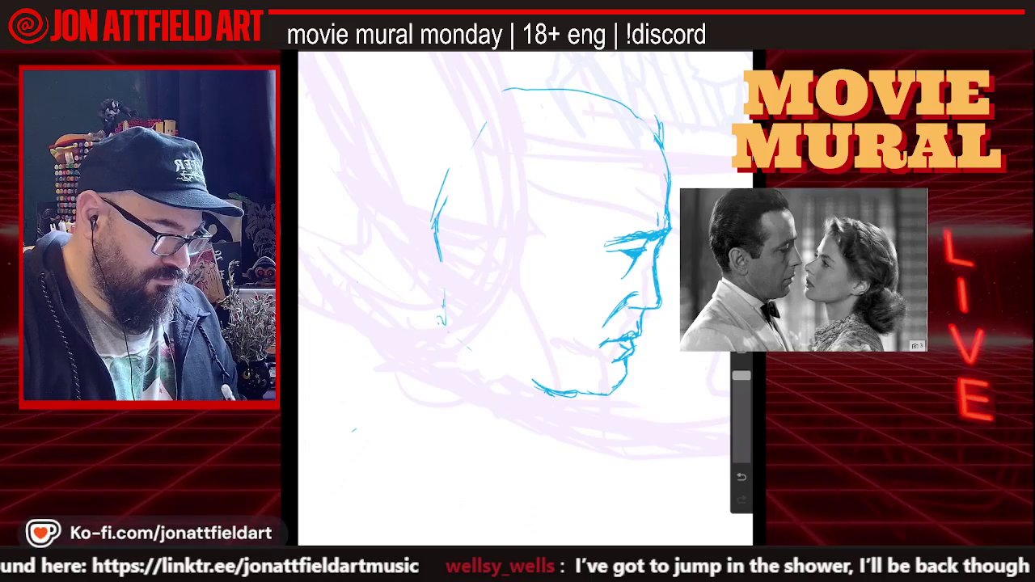
mouse_move(473, 235)
mouse_down()
mouse_move(511, 251)
mouse_move(468, 287)
mouse_up()
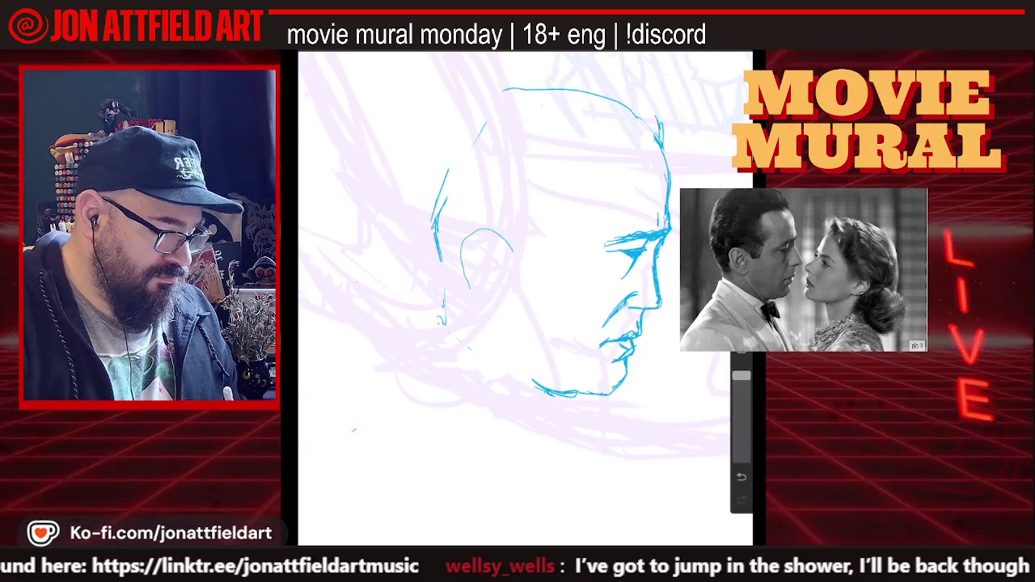
- Draw the ear's outer and inner curves behind the cheek, undoing a stray stroke
drag(486, 315, 496, 310)
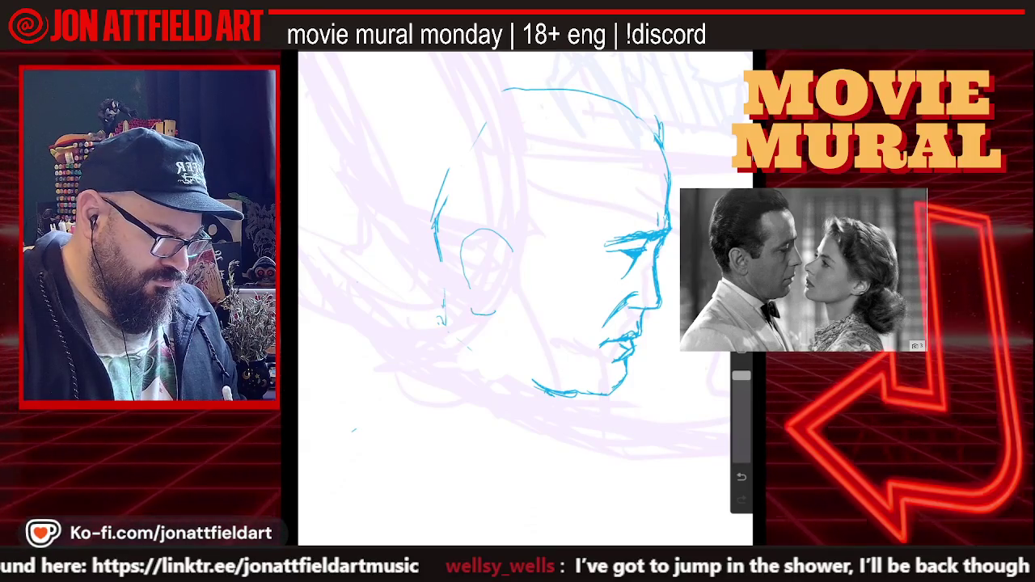
drag(459, 247, 475, 314)
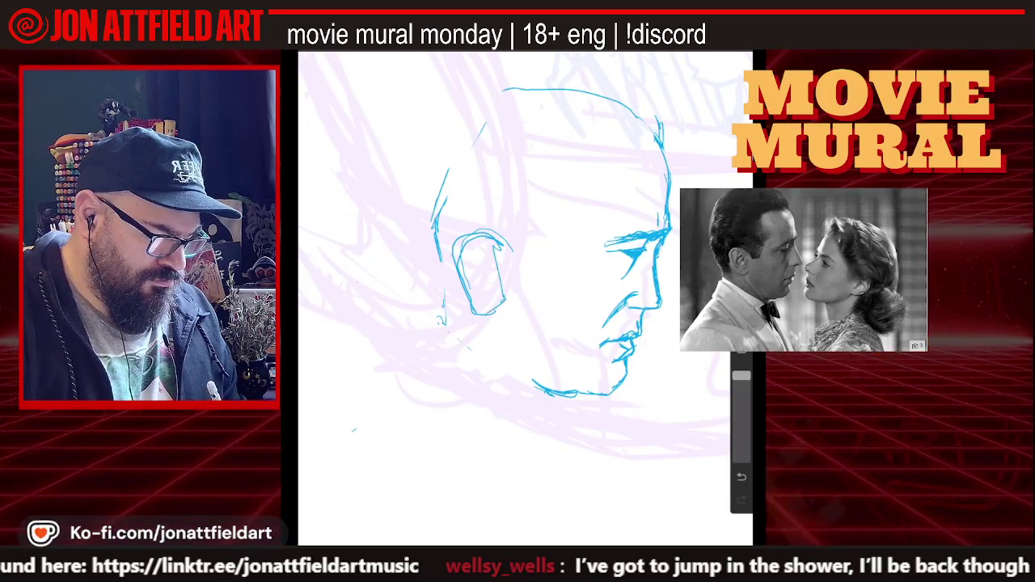
drag(457, 243, 474, 312)
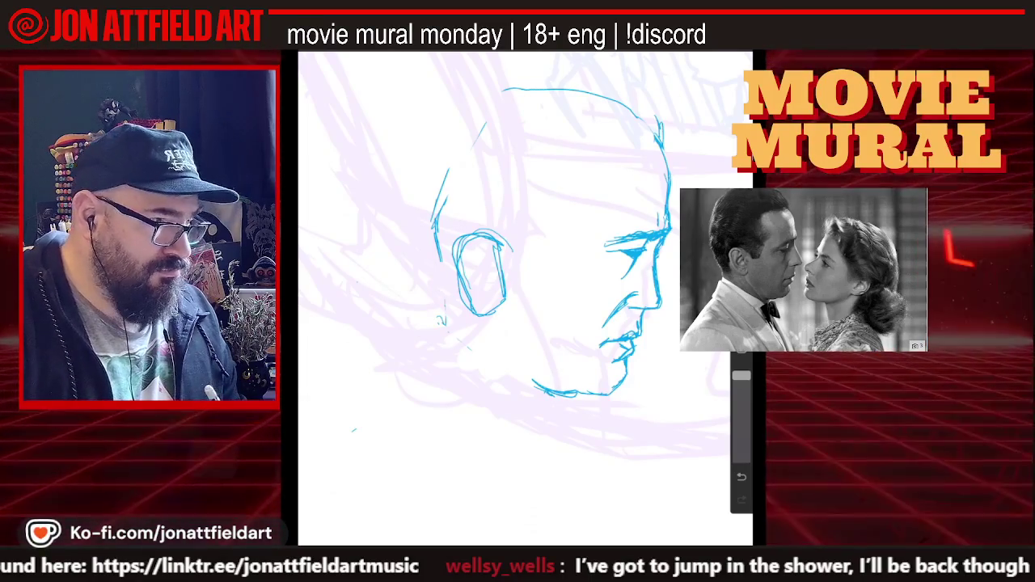
key(ctrl+z)
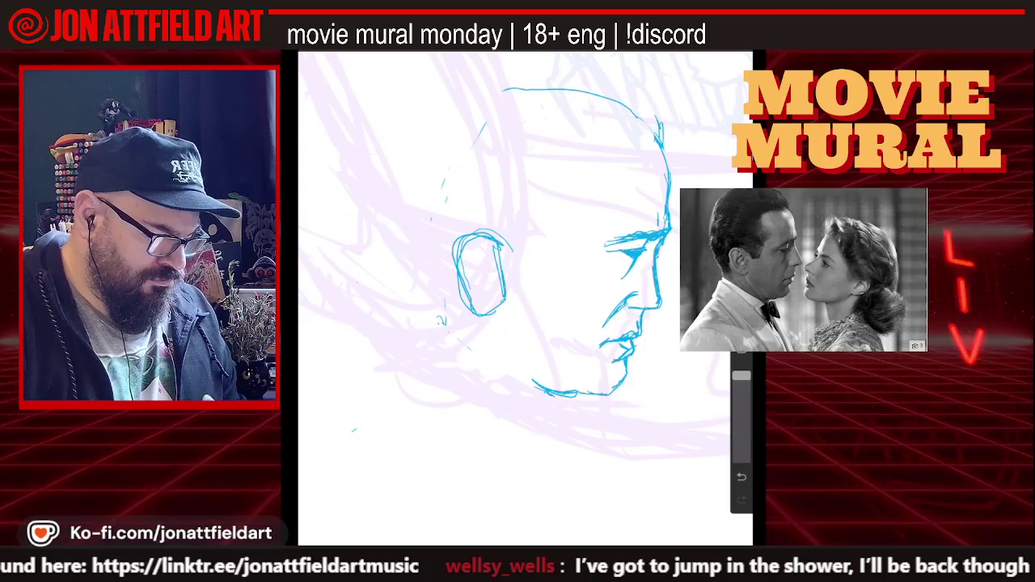
scroll(525, 242, down, 2)
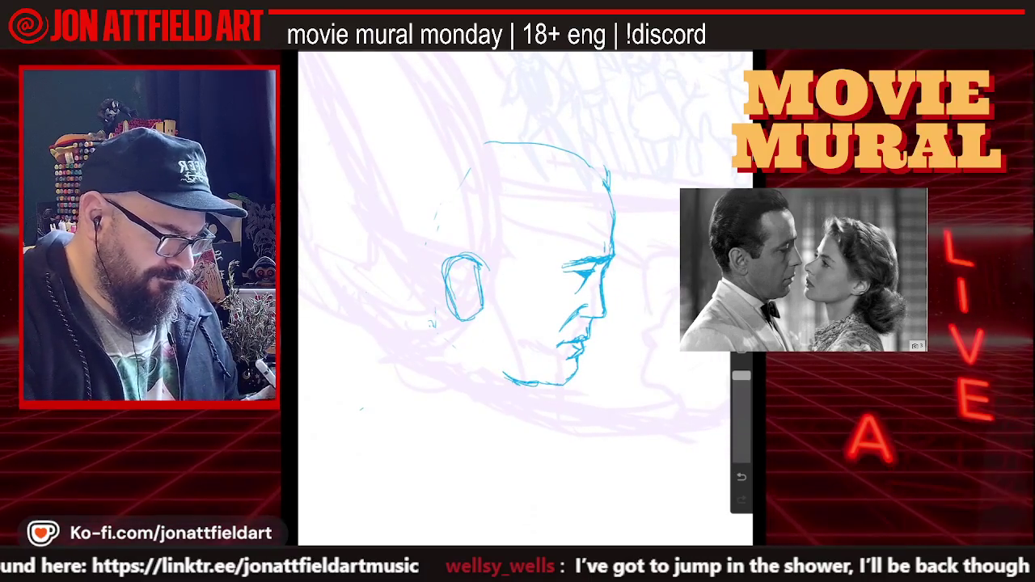
click(364, 323)
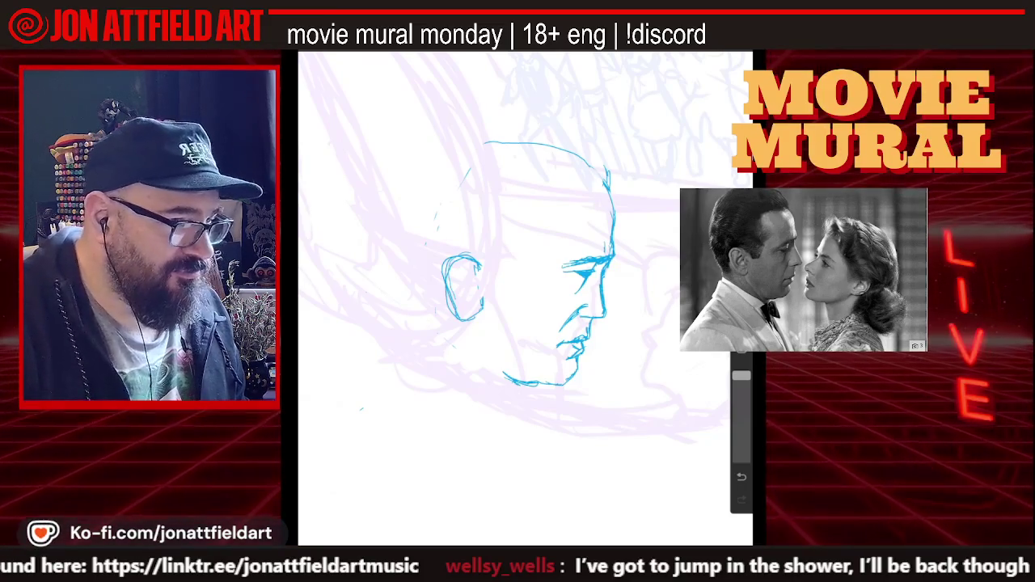
scroll(525, 299, up, 3)
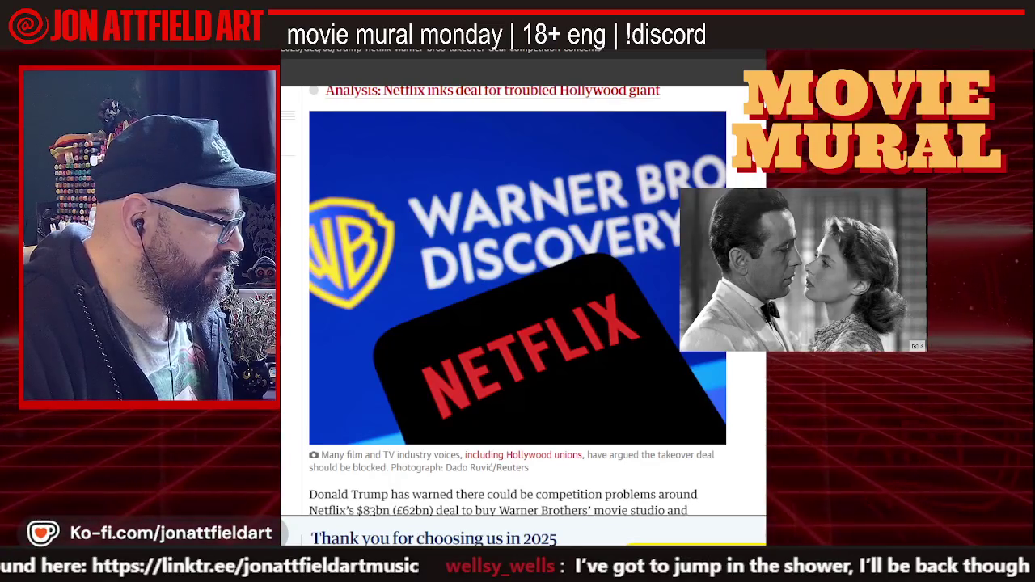
- Narrow the browser window and scroll back up to the Netflix–Warner Bros headline
mouse_move(766, 240)
mouse_down()
mouse_move(627, 239)
mouse_move(766, 239)
mouse_up()
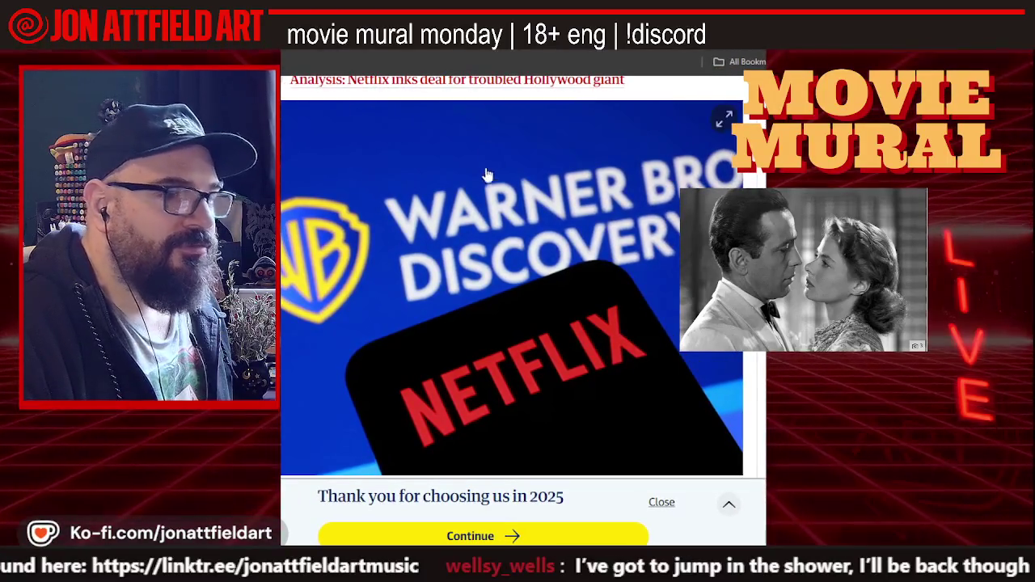
scroll(486, 175, up, 2)
scroll(441, 165, up, 3)
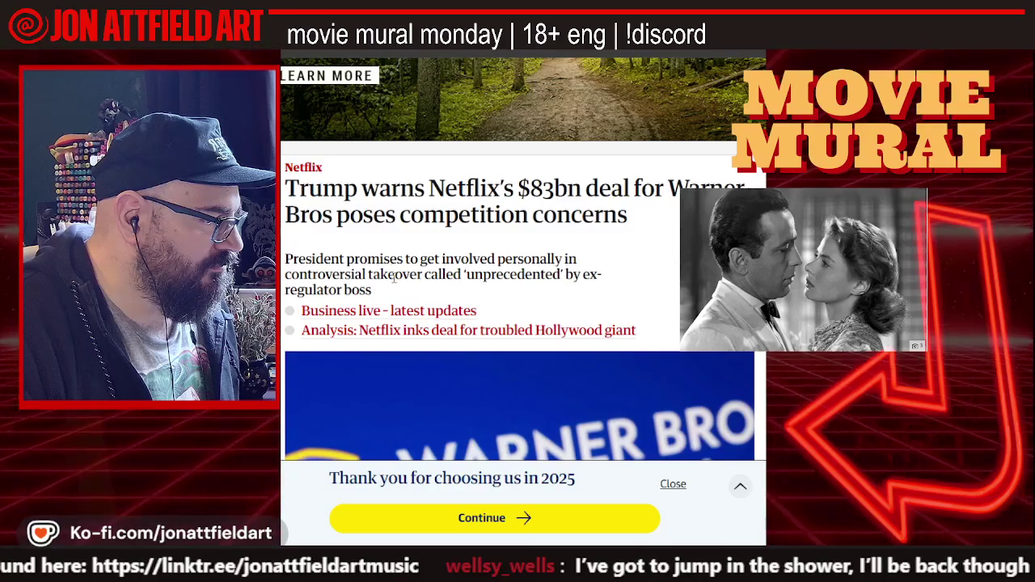
- Scroll down through the Guardian article on the Netflix–Warner Bros deal
scroll(394, 277, down, 3)
scroll(394, 283, down, 3)
scroll(395, 285, down, 2)
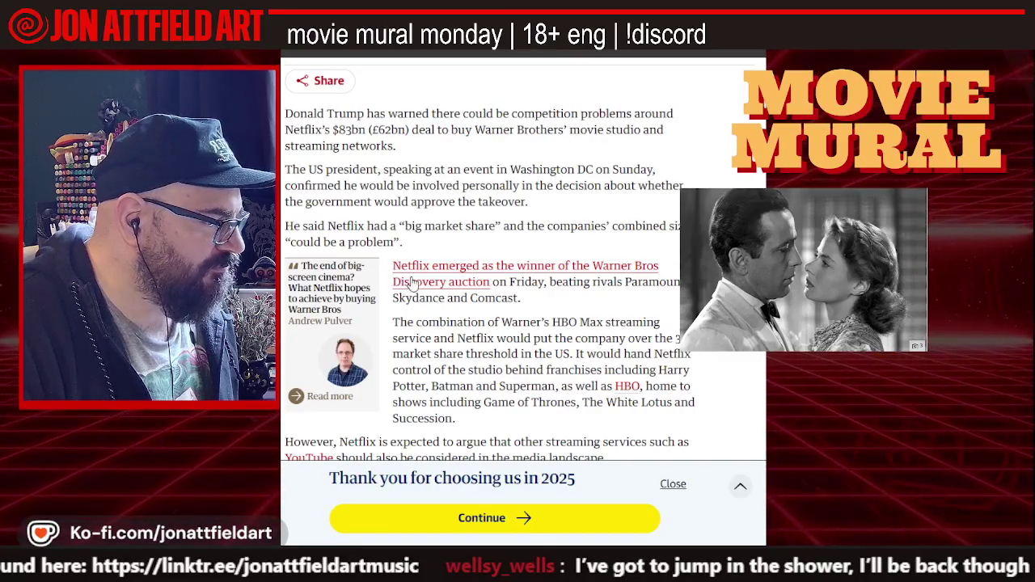
scroll(413, 281, down, 1)
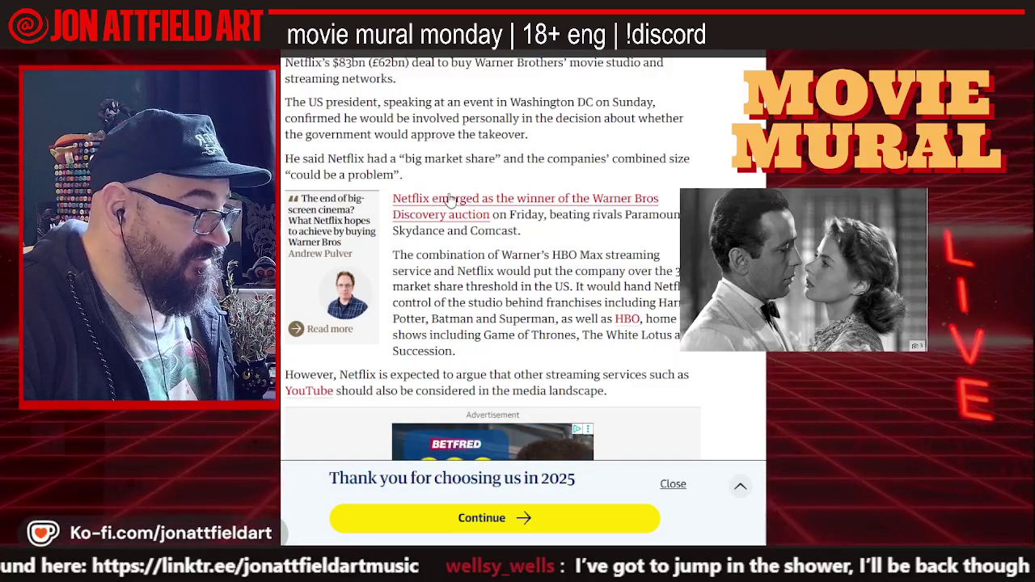
scroll(451, 200, down, 2)
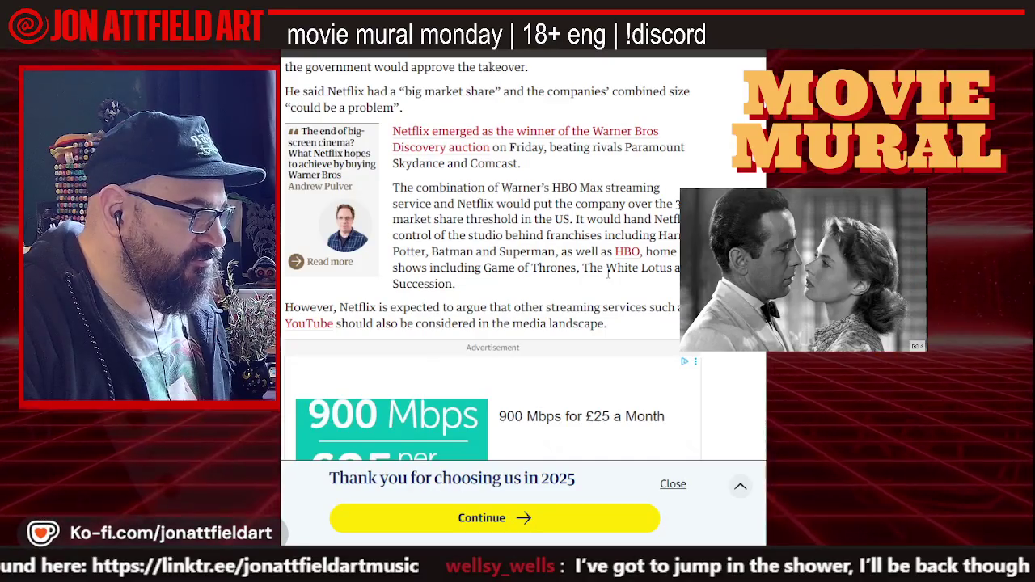
scroll(607, 275, down, 1)
scroll(608, 275, down, 1)
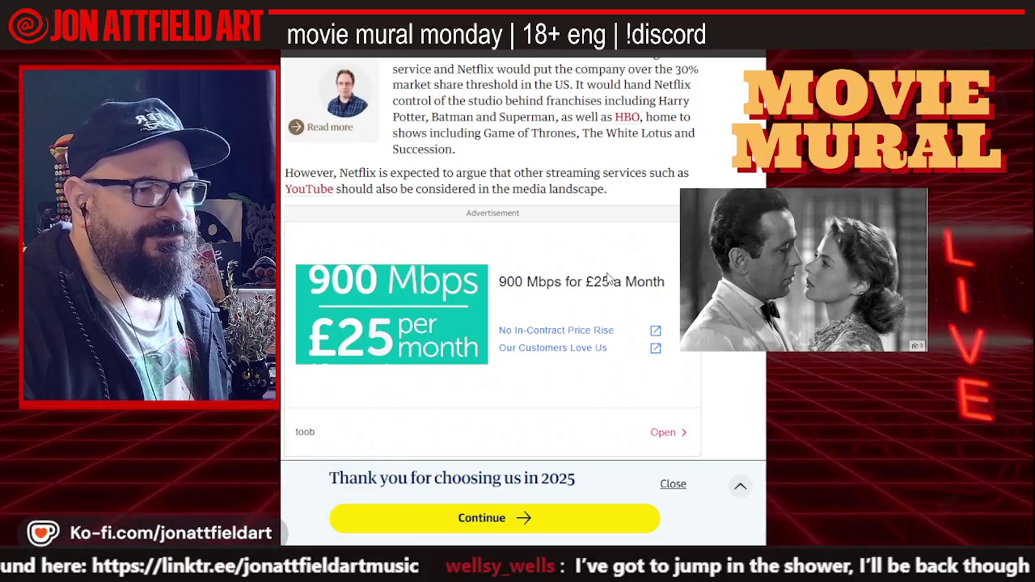
scroll(608, 277, down, 1)
scroll(608, 275, down, 2)
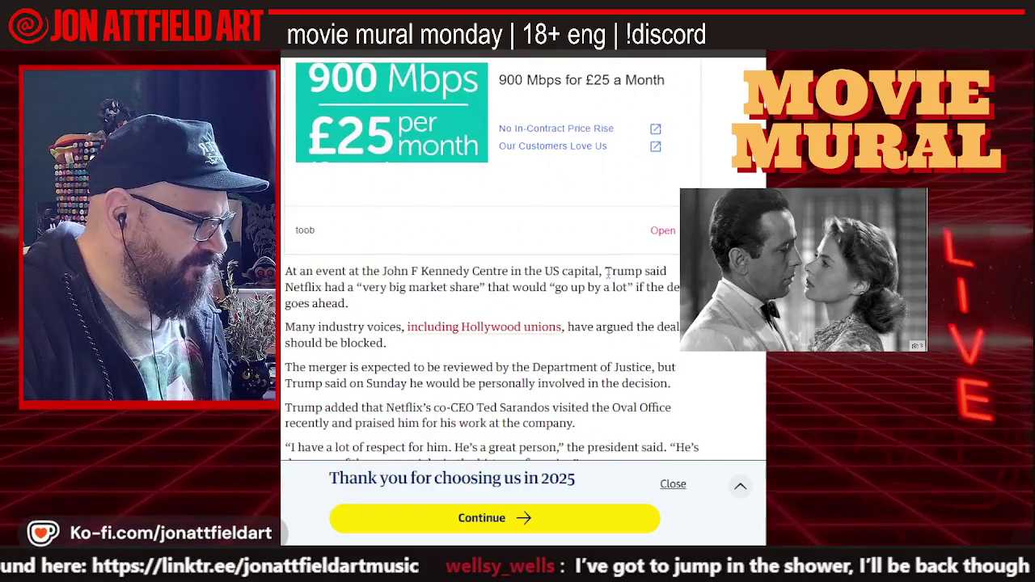
scroll(607, 274, down, 1)
scroll(607, 274, down, 1)
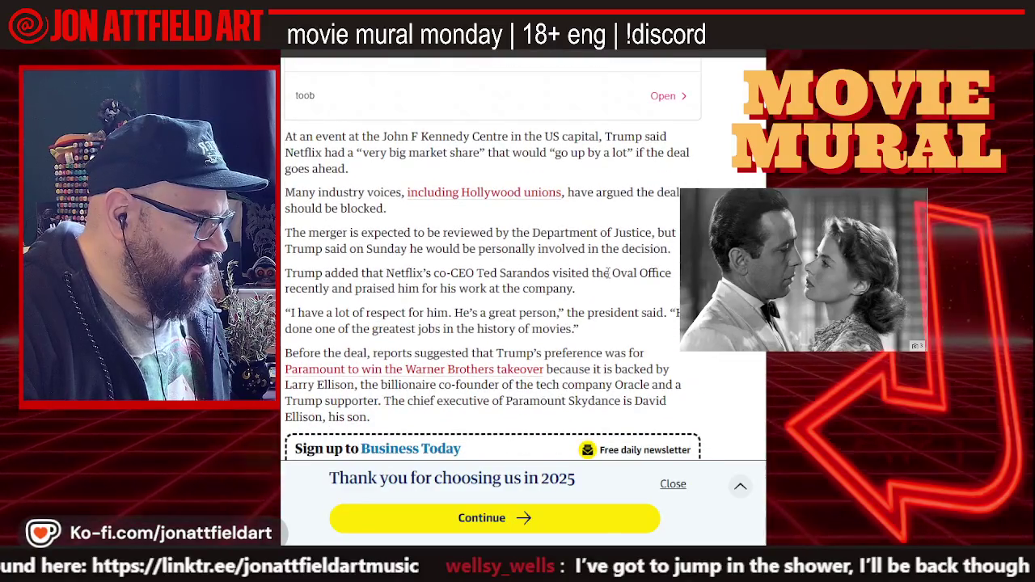
- Finish the article and go back to the Google results for 'netflix warner bros deal'
scroll(607, 273, down, 1)
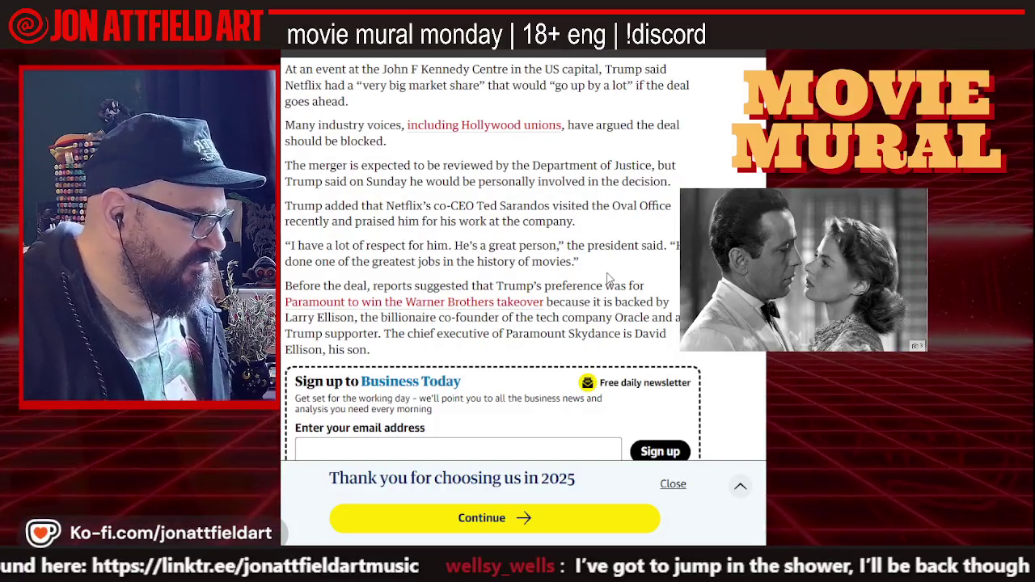
scroll(584, 247, down, 1)
scroll(583, 248, down, 3)
scroll(583, 247, down, 4)
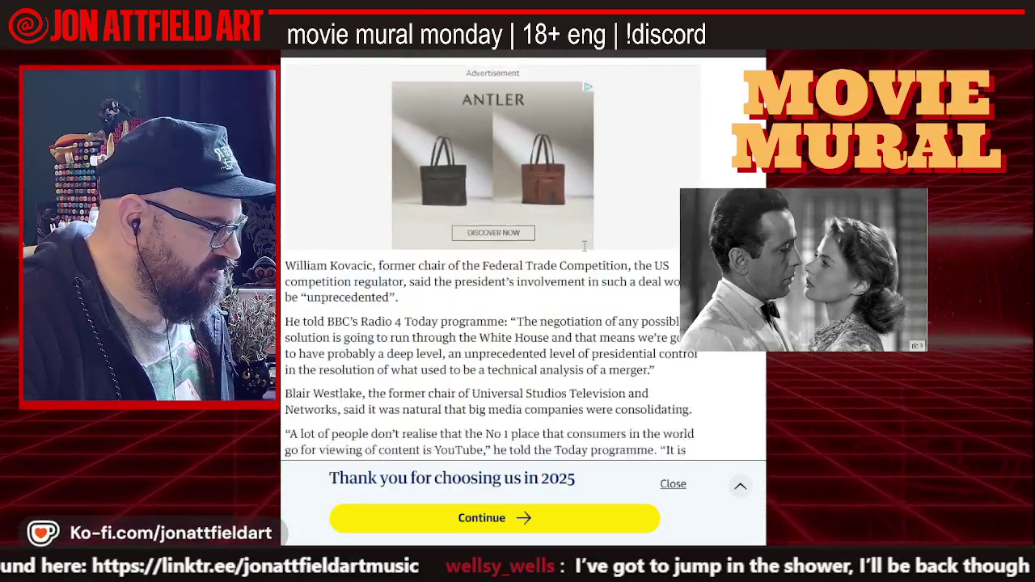
scroll(584, 246, down, 3)
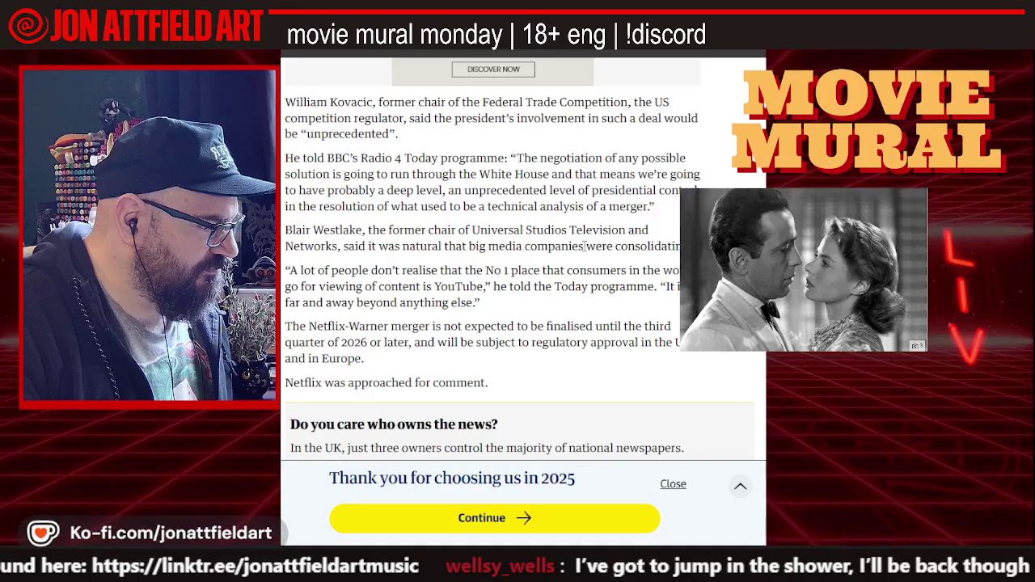
scroll(497, 243, down, 3)
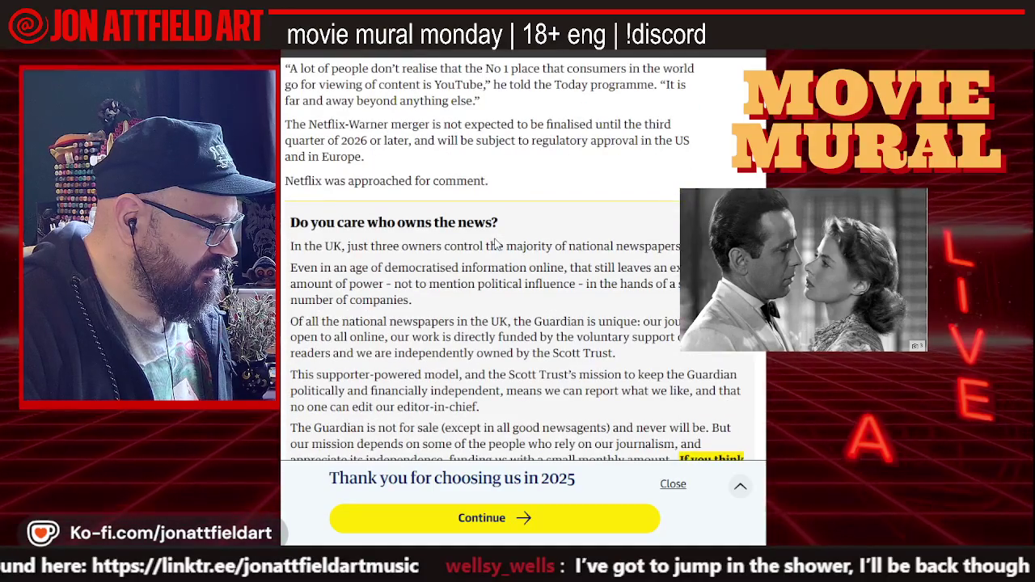
scroll(497, 244, down, 4)
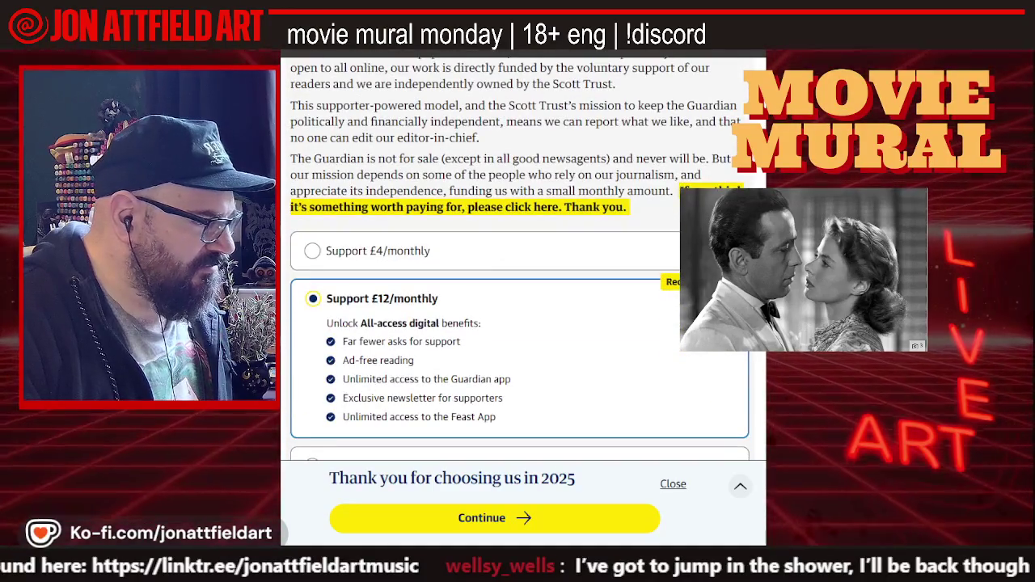
key(alt+Left)
scroll(382, 139, down, 3)
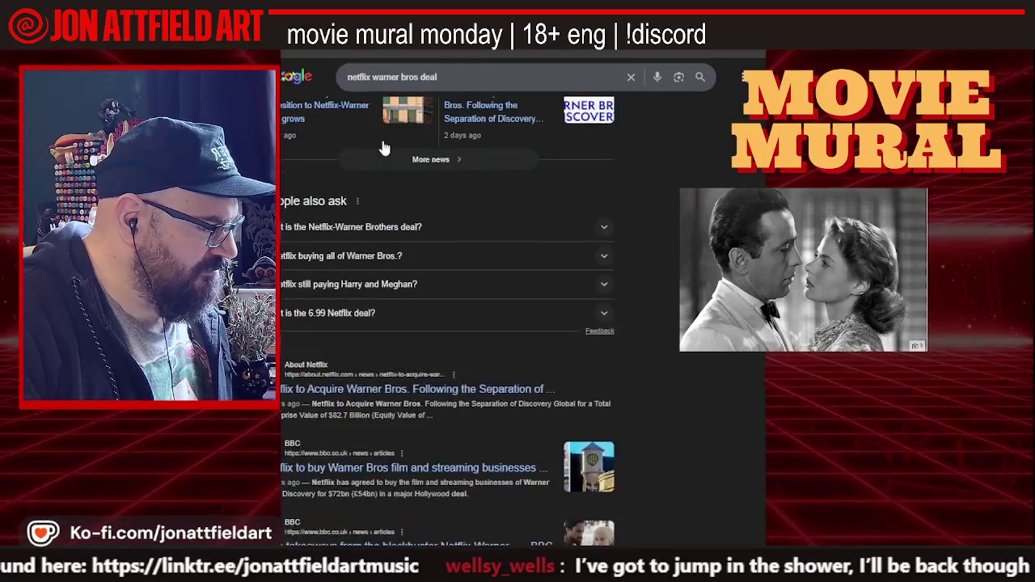
- Open the BBC result 'Five takeaways from the blockbuster Netflix-Warner Brothers deal' and start reading
scroll(384, 147, down, 3)
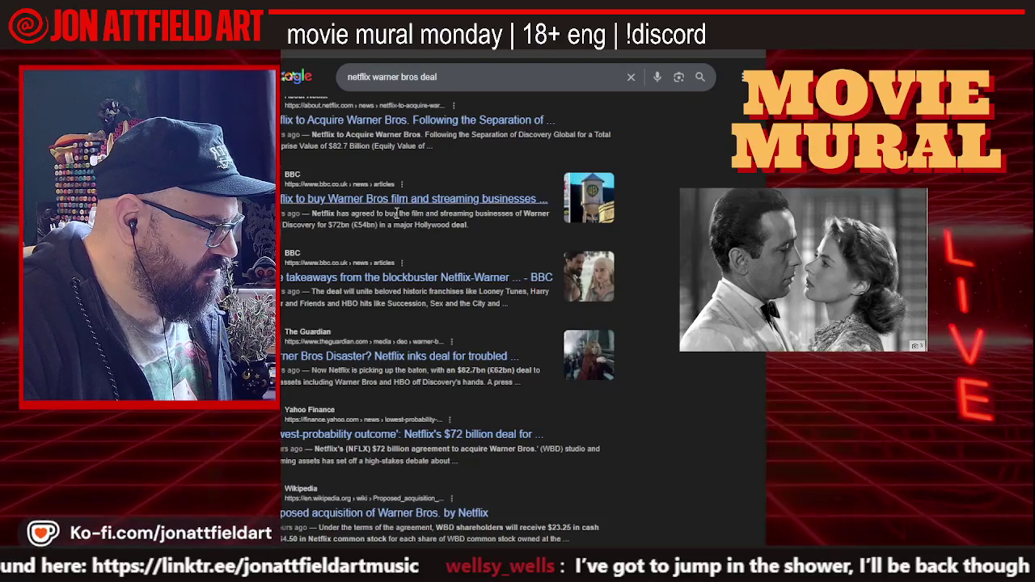
click(392, 277)
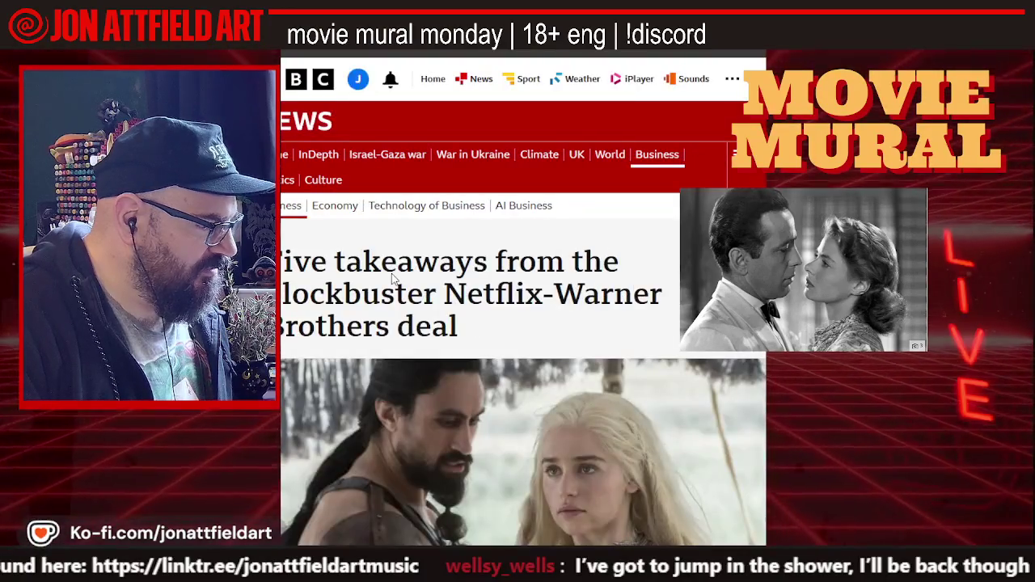
scroll(393, 279, down, 1)
scroll(393, 279, down, 2)
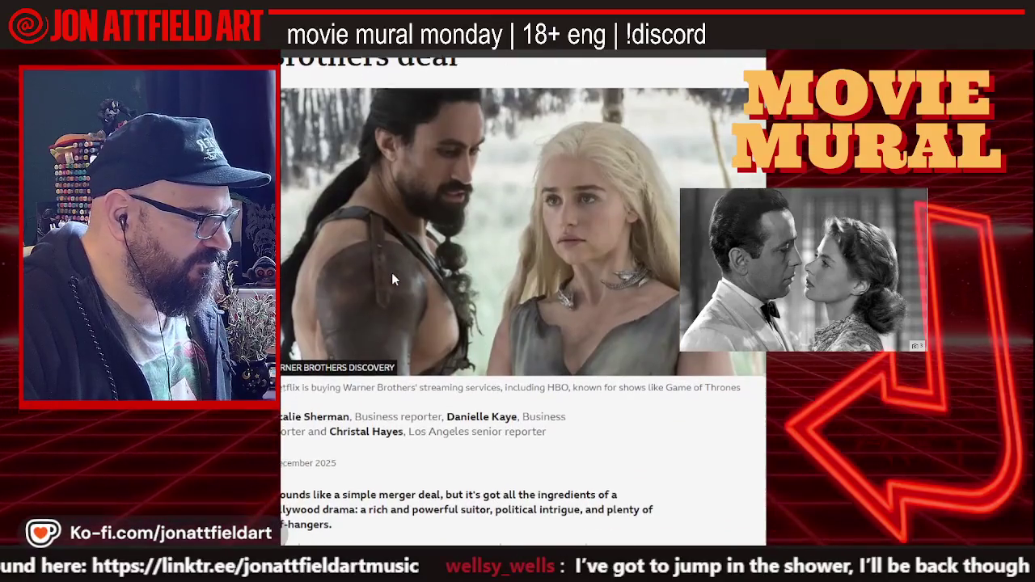
scroll(393, 278, down, 4)
scroll(392, 279, down, 1)
scroll(393, 279, down, 1)
scroll(393, 275, down, 1)
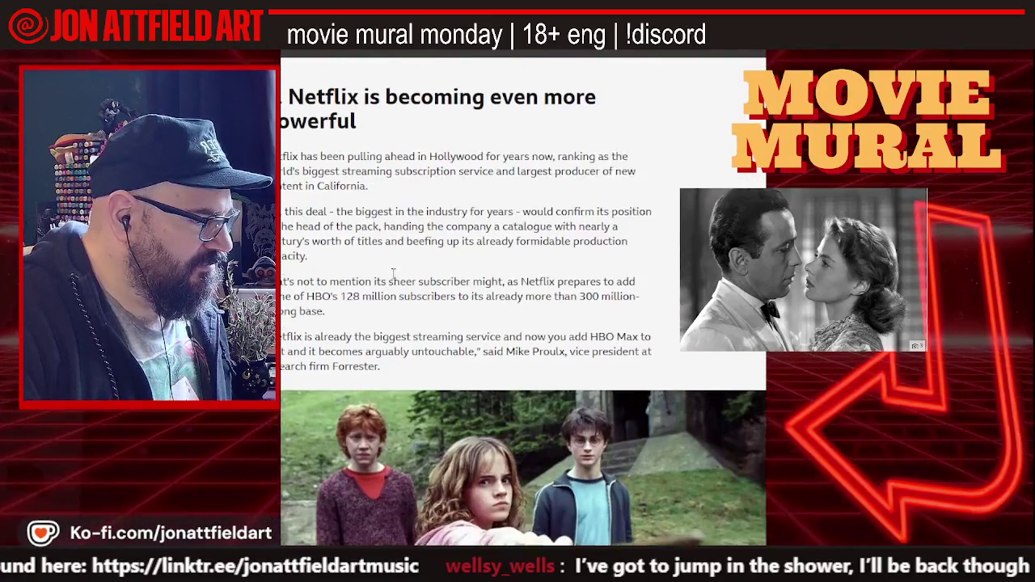
scroll(393, 274, down, 1)
scroll(393, 274, down, 2)
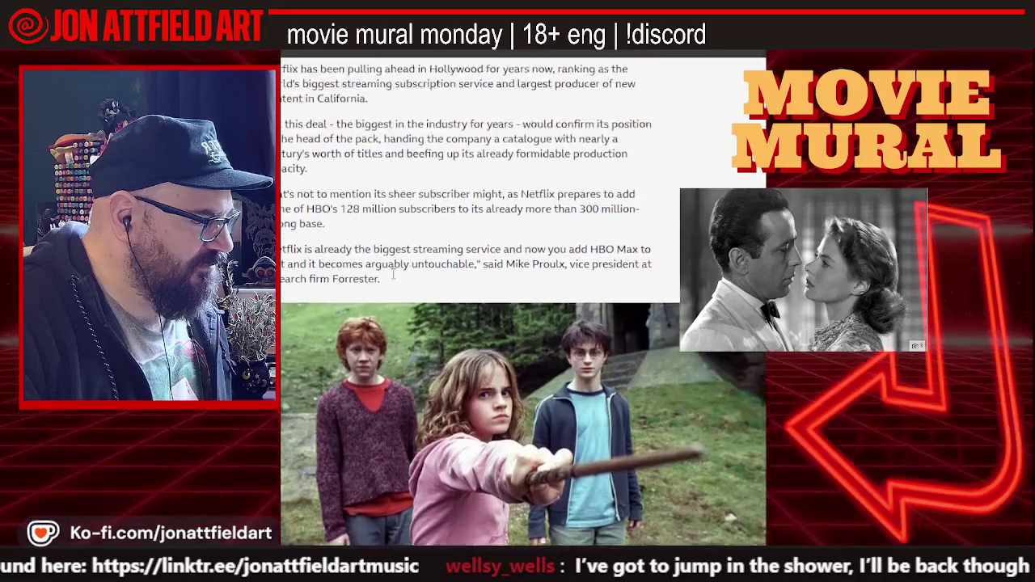
- Read on through the BBC article down to section 4, 'The deal is not yet done'
scroll(393, 274, up, 2)
scroll(393, 274, down, 5)
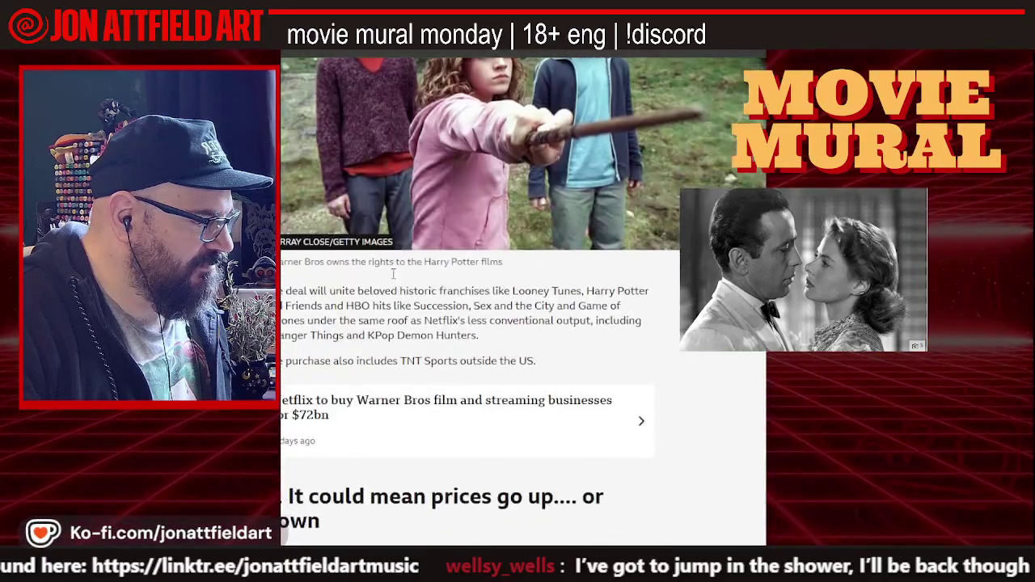
scroll(394, 274, down, 2)
scroll(393, 273, down, 2)
scroll(392, 273, down, 3)
scroll(392, 274, down, 1)
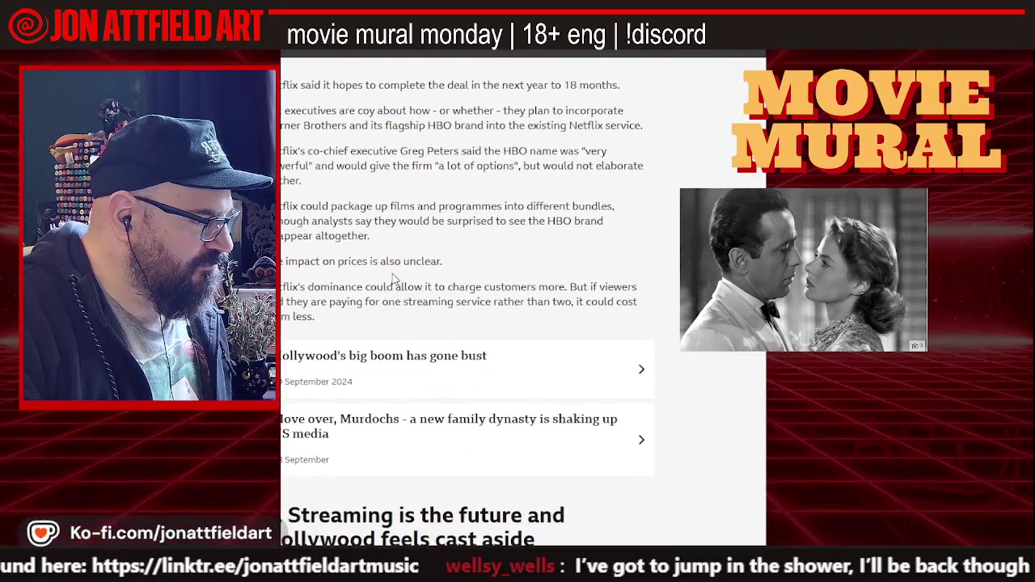
scroll(393, 277, up, 3)
scroll(394, 277, down, 3)
scroll(393, 277, down, 6)
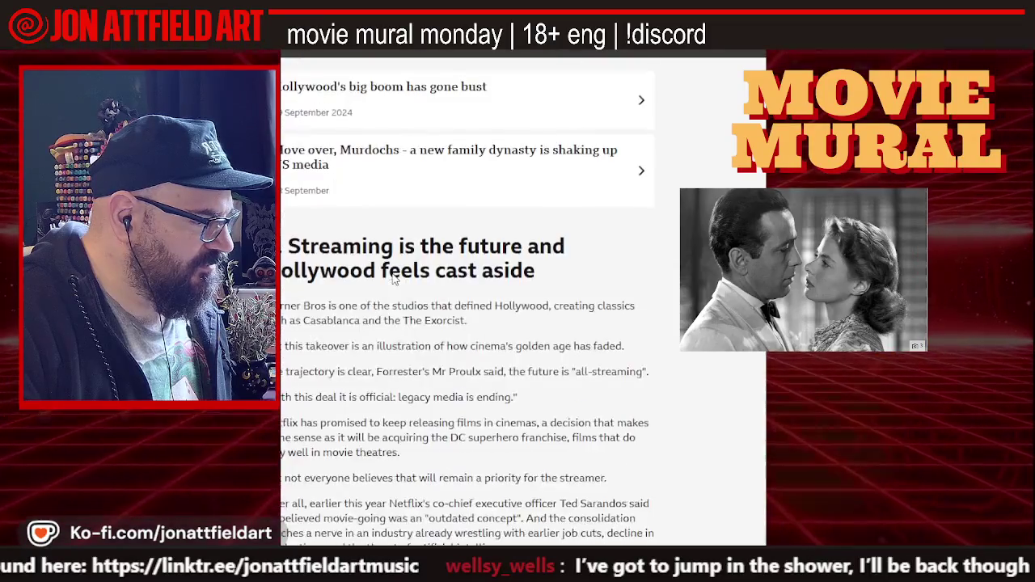
scroll(393, 277, down, 3)
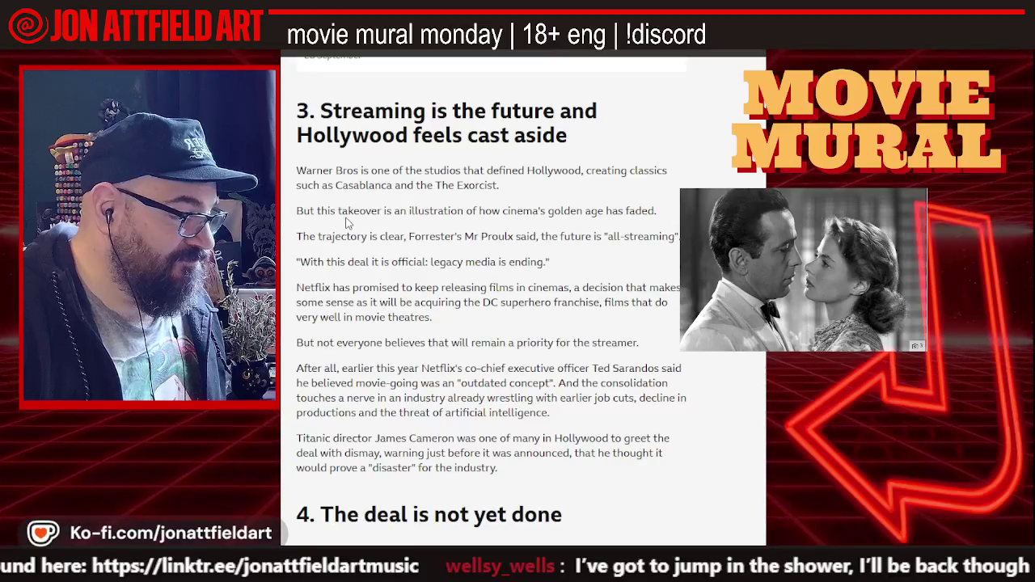
scroll(348, 223, down, 1)
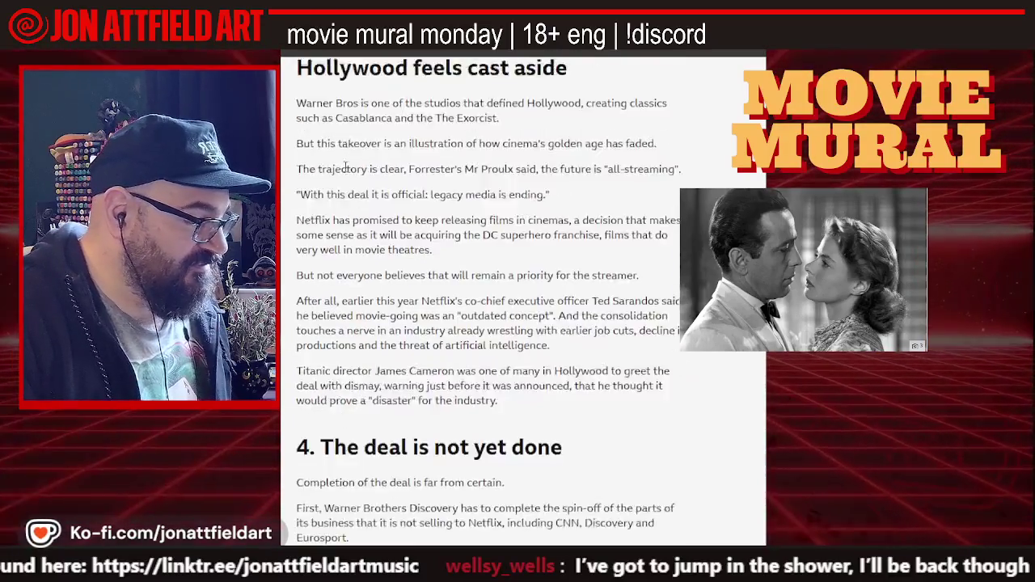
- Skim the BBC article down and back up, then return to the Procreate canvas
scroll(345, 166, down, 1)
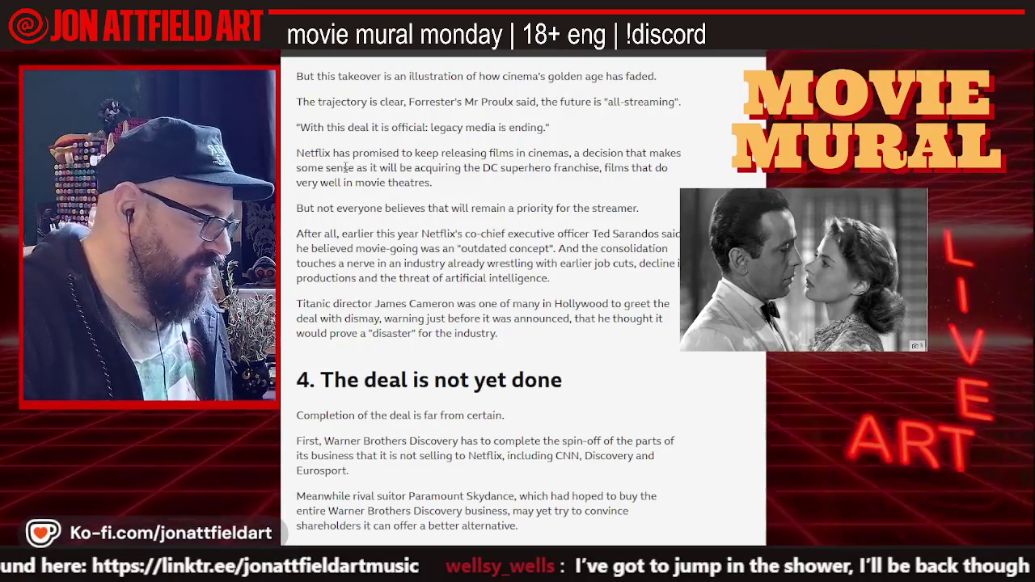
scroll(363, 153, down, 1)
scroll(363, 154, down, 2)
scroll(363, 158, down, 1)
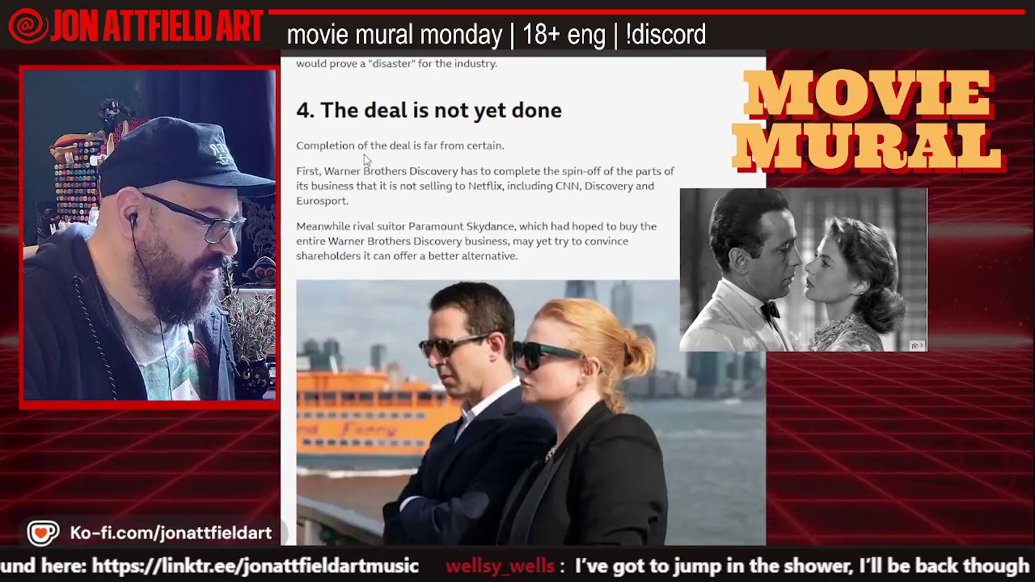
scroll(364, 159, up, 2)
scroll(363, 159, up, 2)
scroll(363, 158, up, 2)
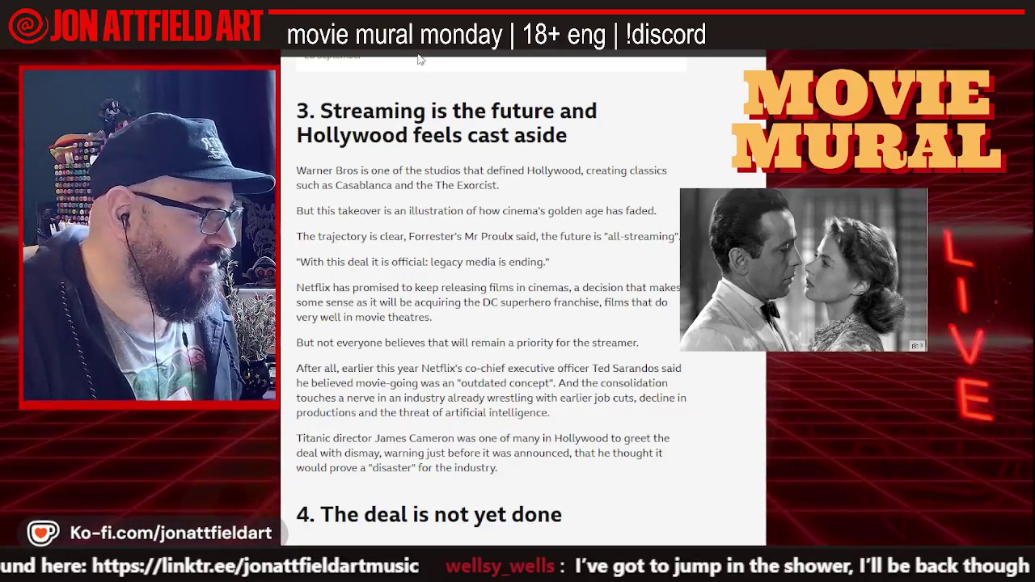
key(alt+Tab)
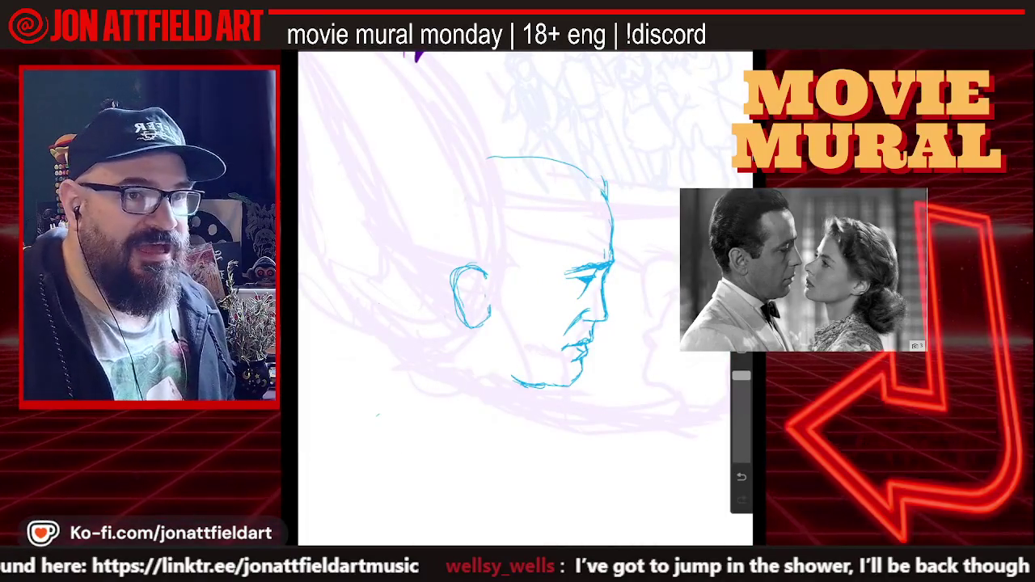
- Confirm the Inking > Studio Pen brush and draw the ear's inner curl in blue
scroll(517, 291, up, 5)
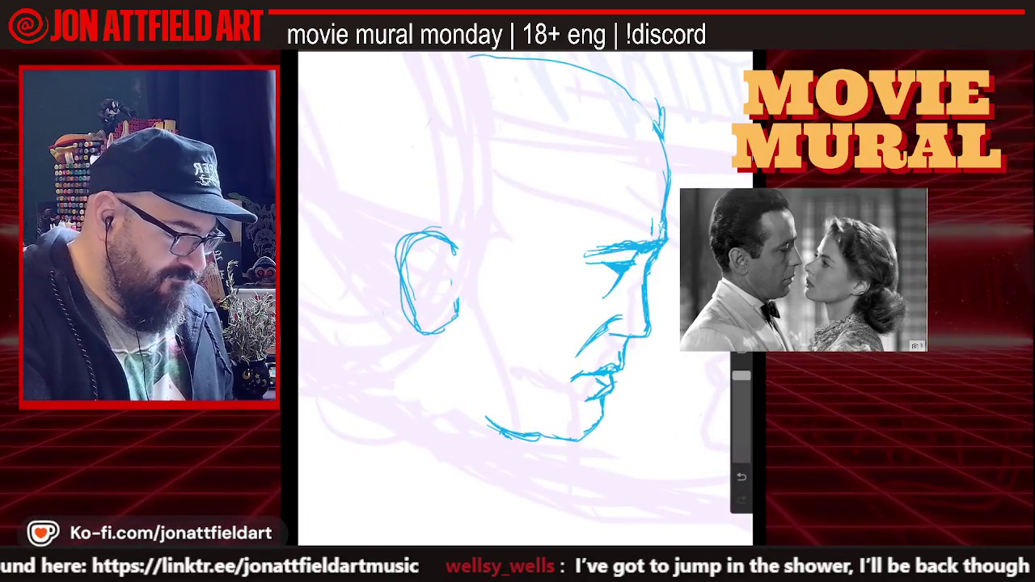
click(665, 53)
click(665, 54)
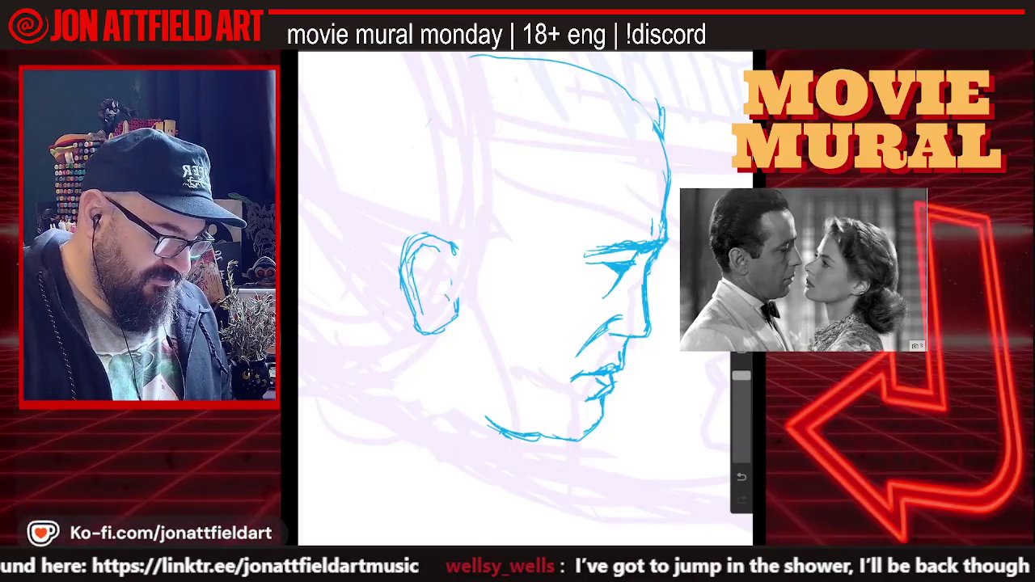
drag(447, 279, 445, 297)
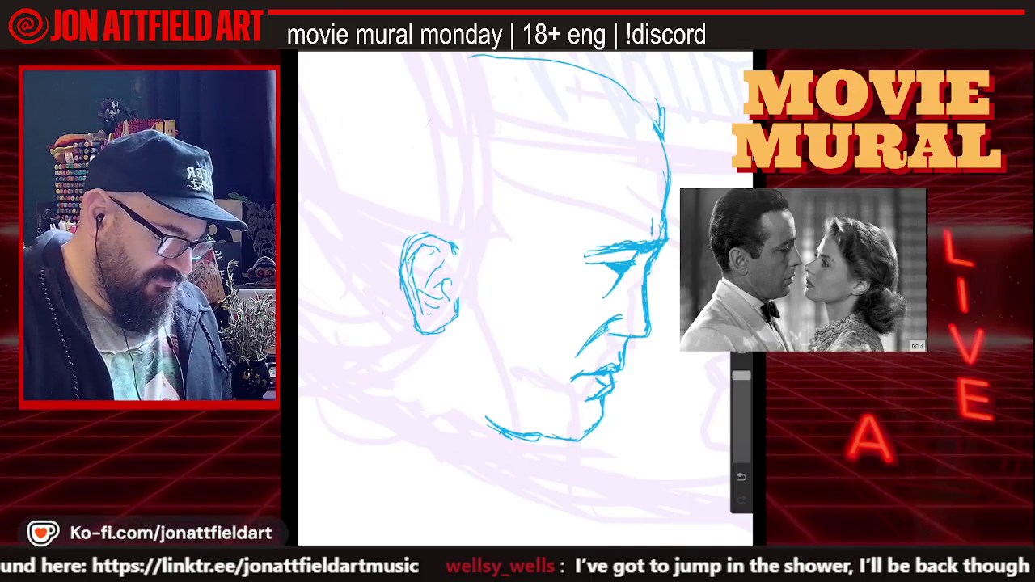
scroll(526, 267, down, 2)
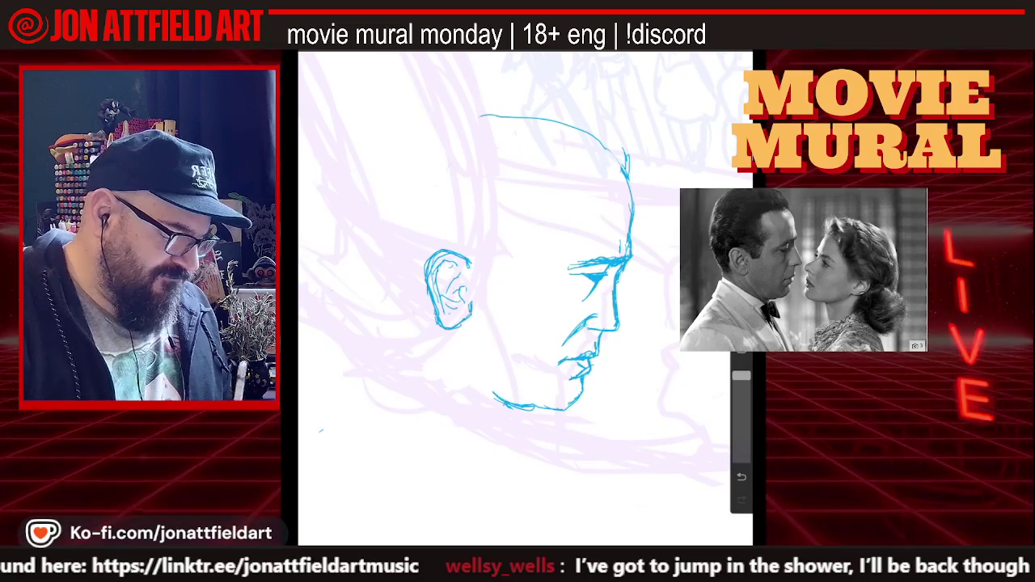
scroll(525, 299, down, 2)
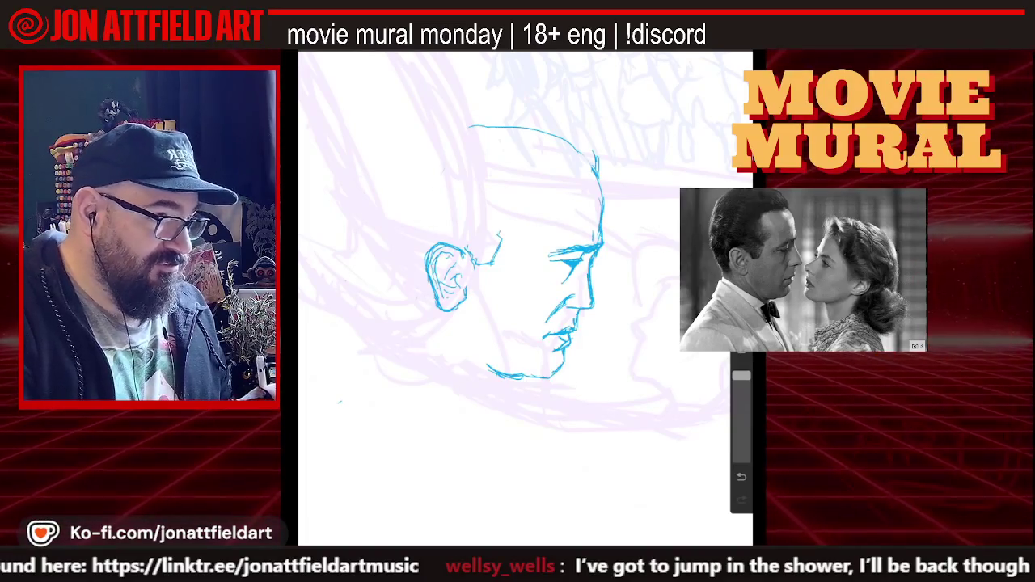
- Hatch above the brow and ear top, and lengthen the hair strokes across the head
drag(499, 233, 522, 220)
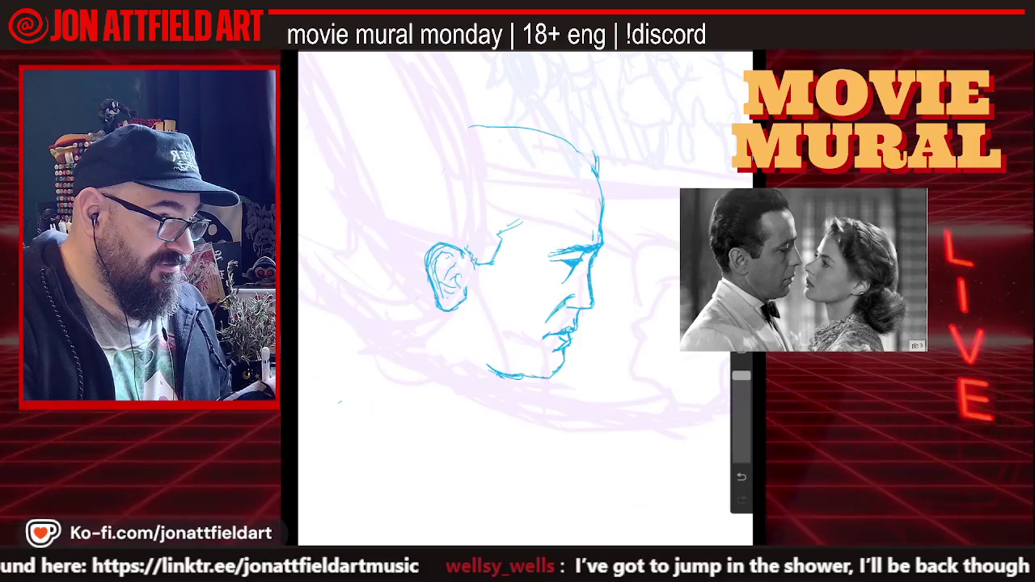
mouse_move(497, 220)
mouse_down()
mouse_move(519, 211)
mouse_move(501, 204)
mouse_up()
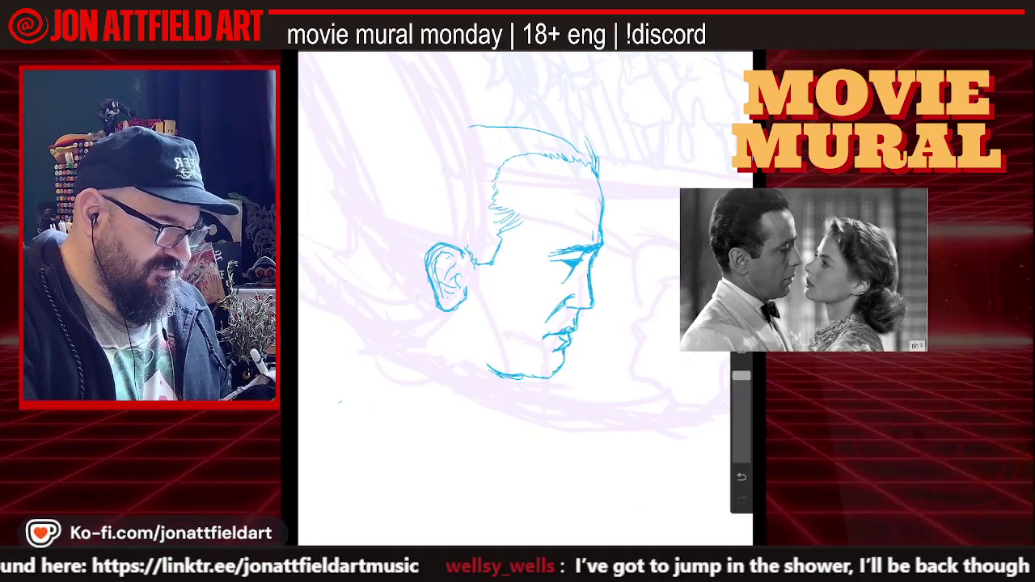
drag(535, 122, 587, 139)
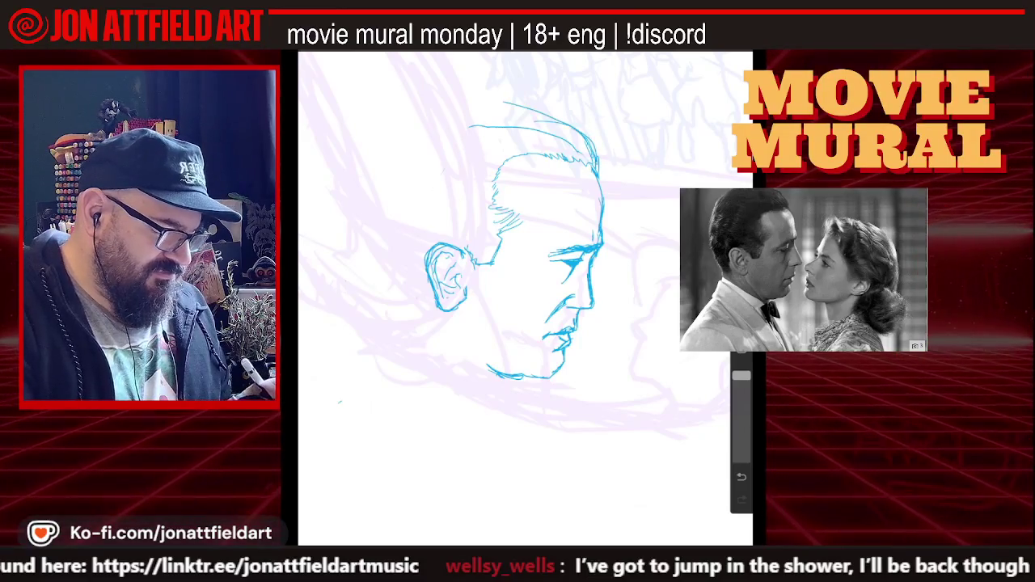
drag(477, 107, 505, 103)
drag(510, 243, 550, 267)
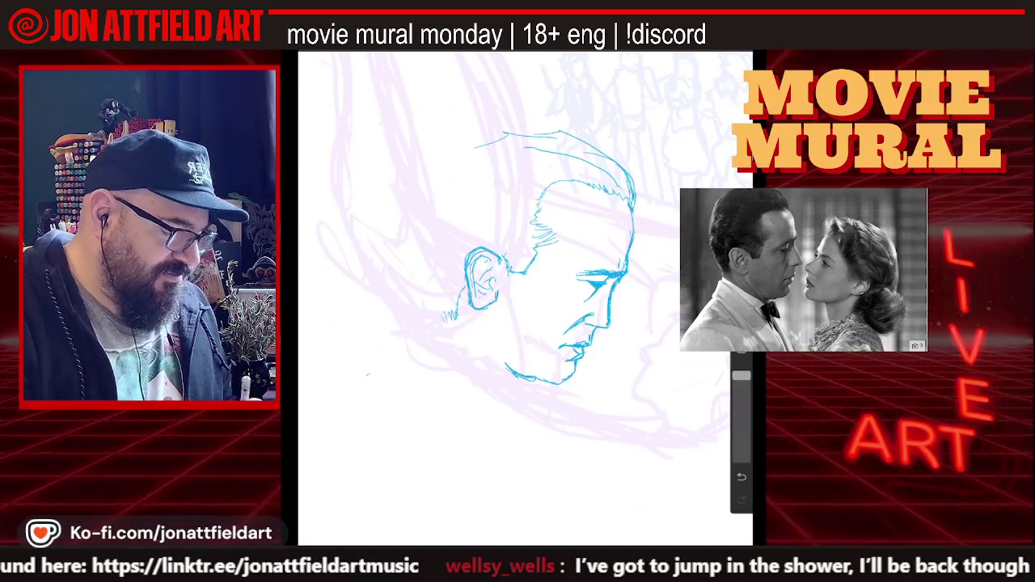
mouse_move(485, 275)
mouse_down()
mouse_move(501, 243)
mouse_move(529, 243)
mouse_up()
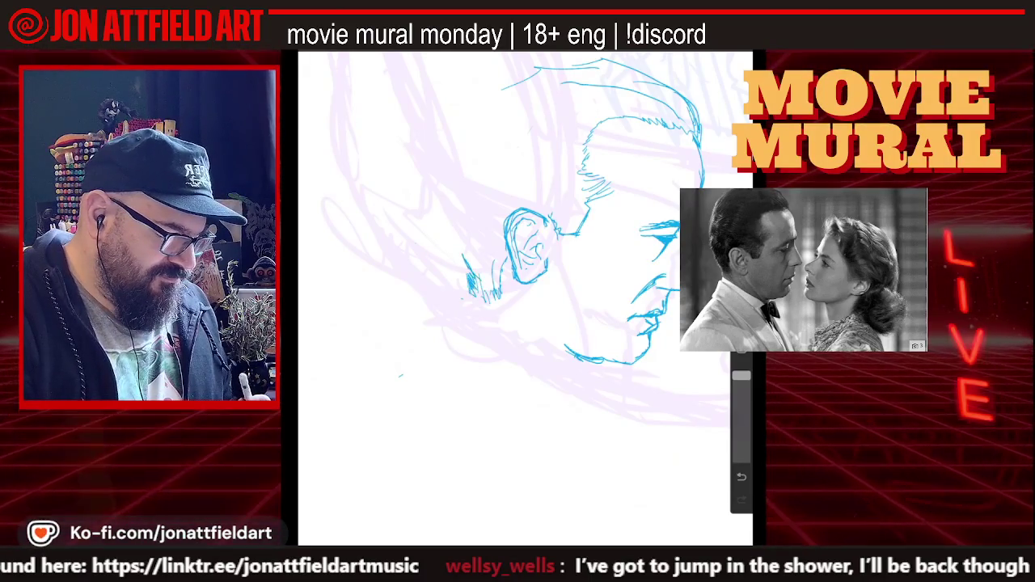
scroll(526, 222, down, 3)
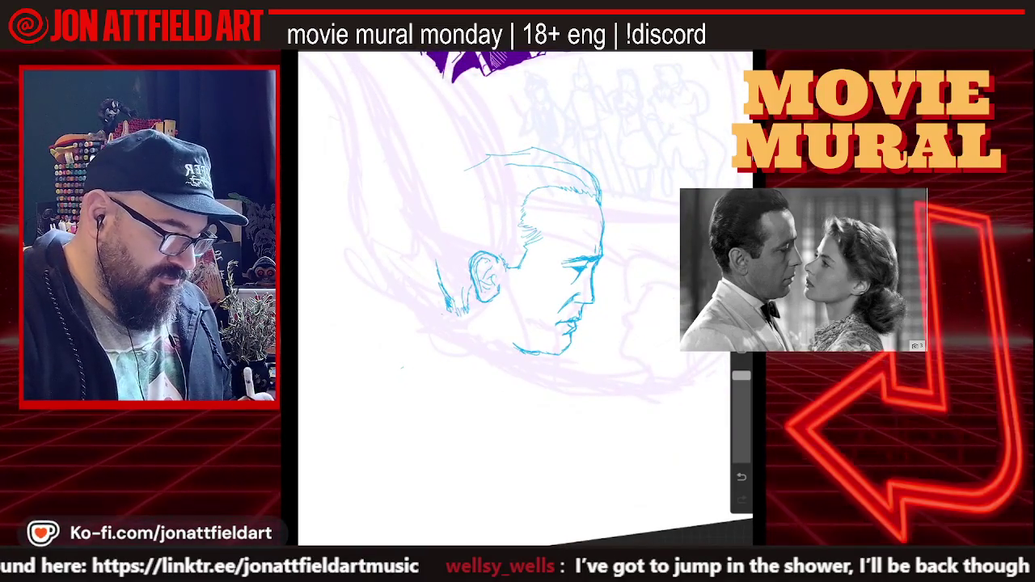
- Draw the back-of-head curve, the jaw line and the neck line in blue
drag(437, 257, 433, 243)
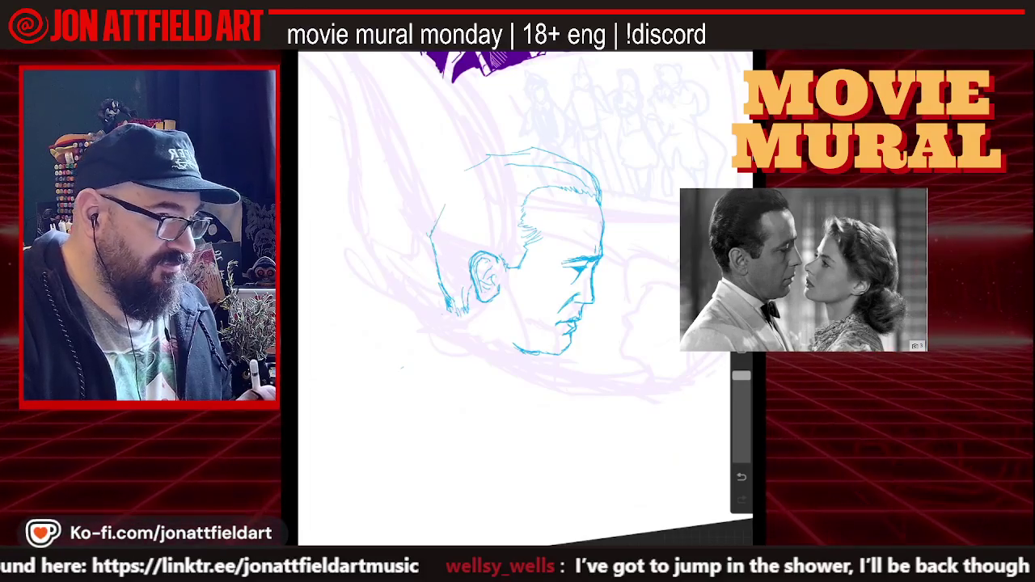
drag(483, 159, 432, 233)
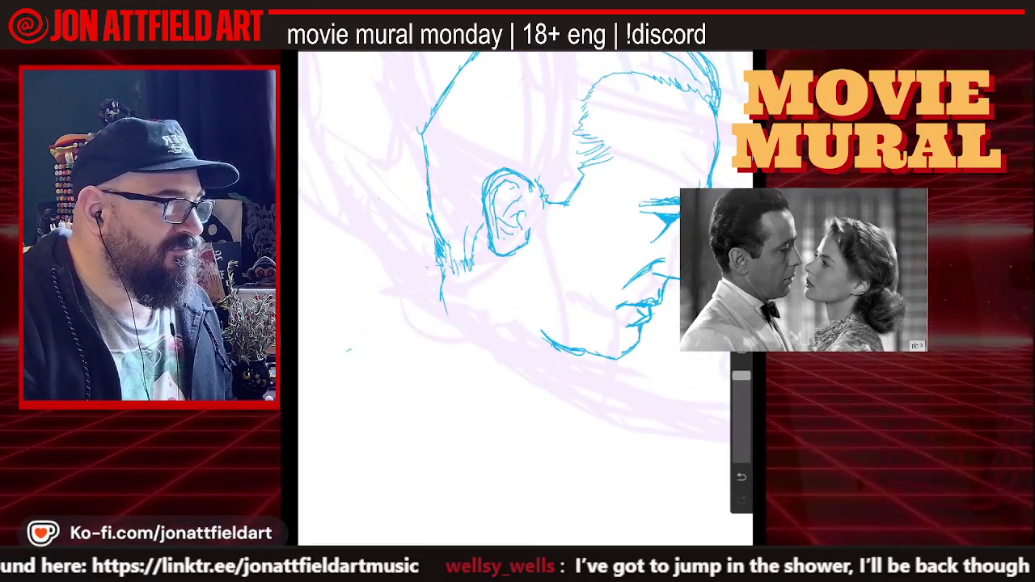
drag(443, 298, 543, 360)
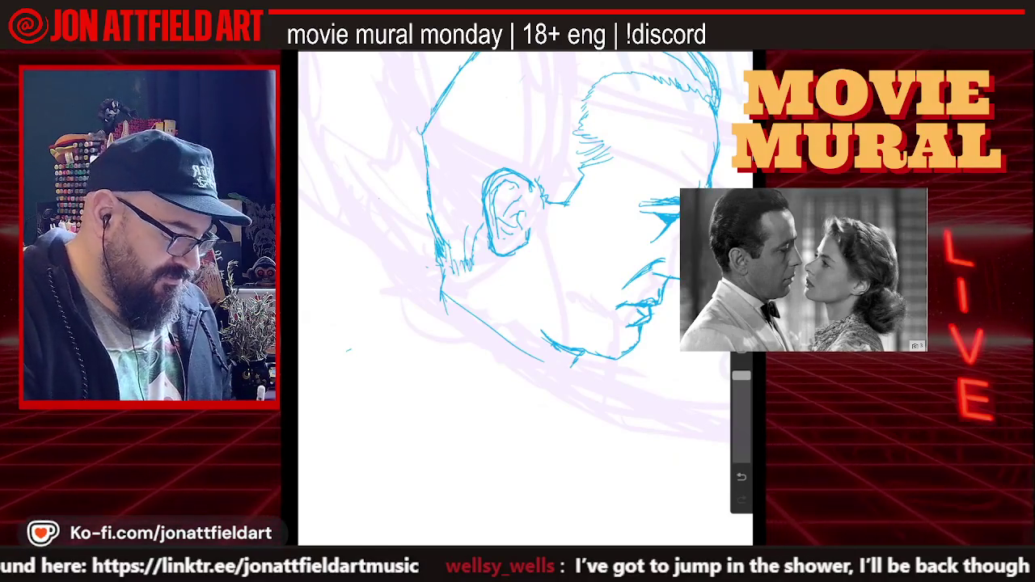
drag(568, 356, 573, 366)
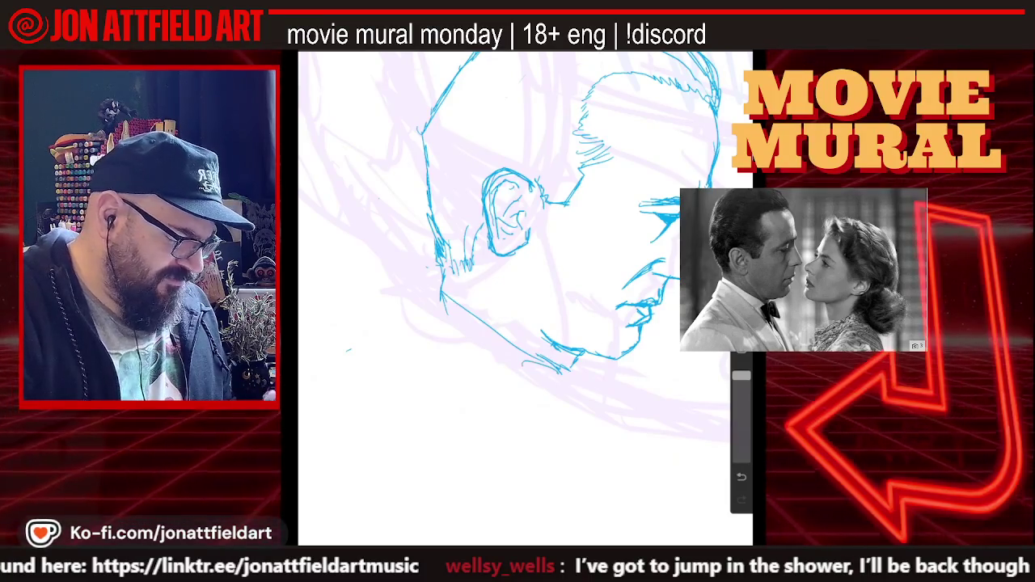
scroll(526, 243, down, 2)
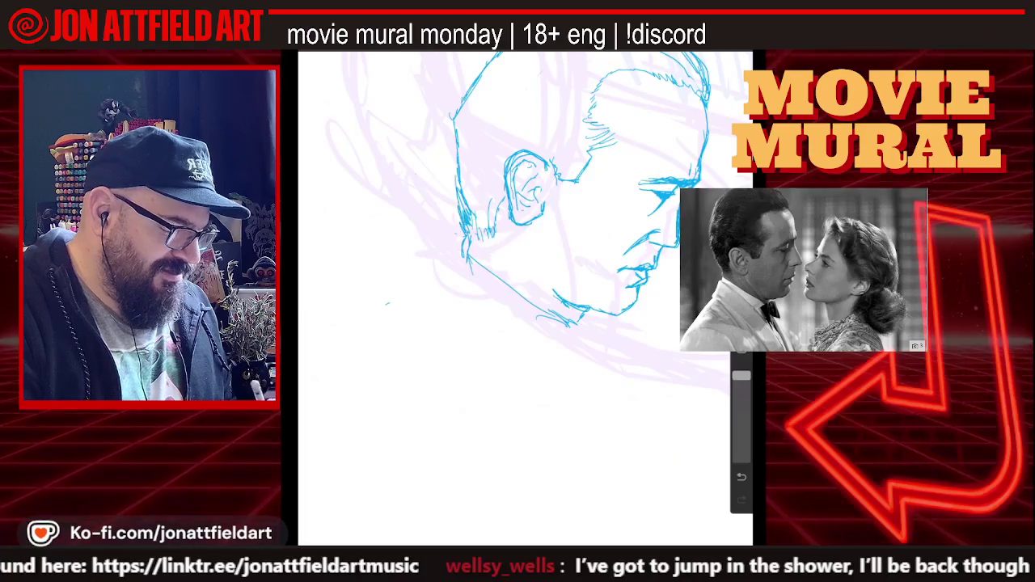
scroll(526, 243, down, 2)
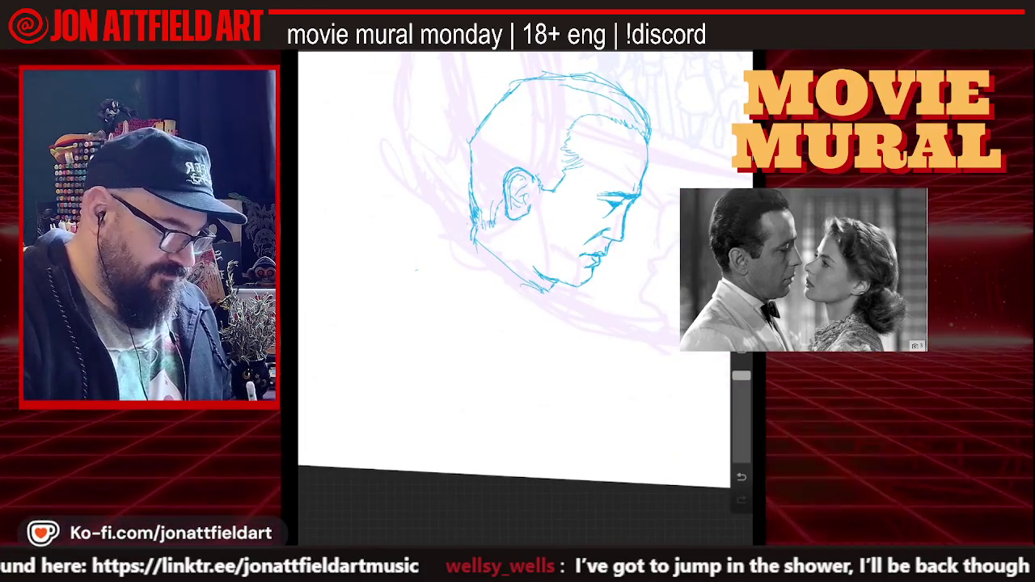
mouse_move(469, 243)
mouse_down()
mouse_move(533, 304)
mouse_move(503, 285)
mouse_up()
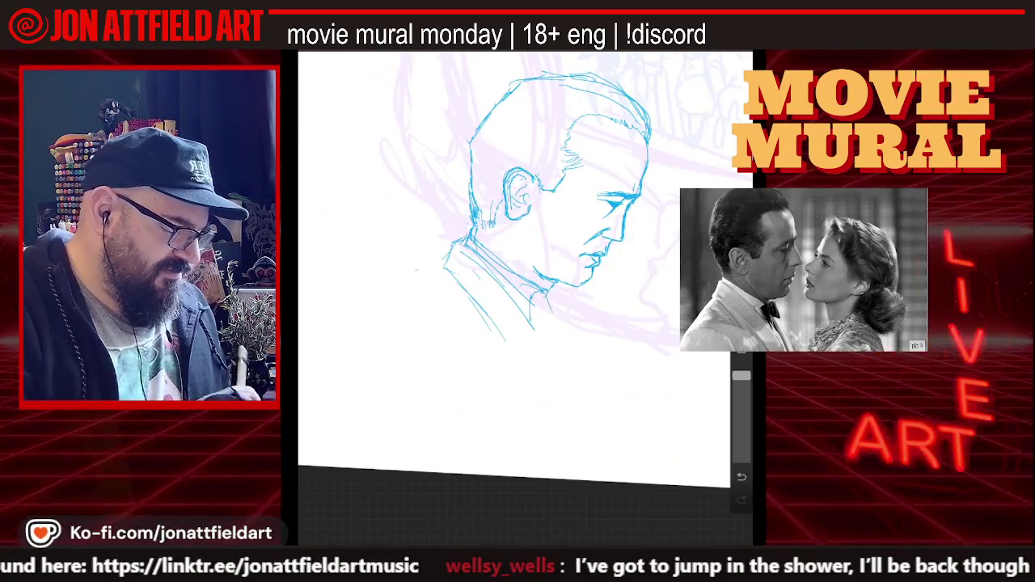
- Sketch the shirt collar, bow tie and shirt-front strokes below the face
scroll(517, 242, up, 2)
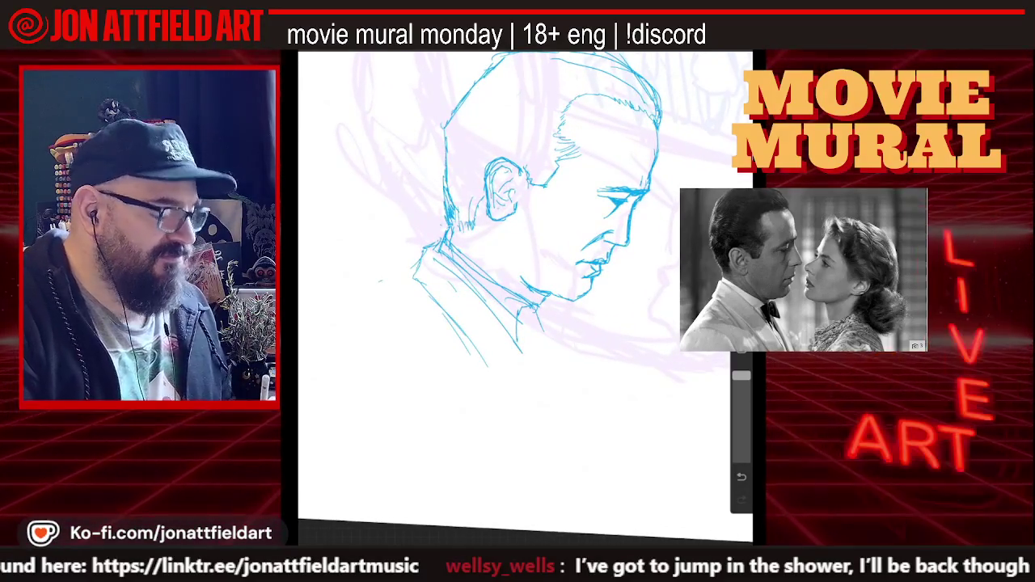
drag(562, 309, 563, 343)
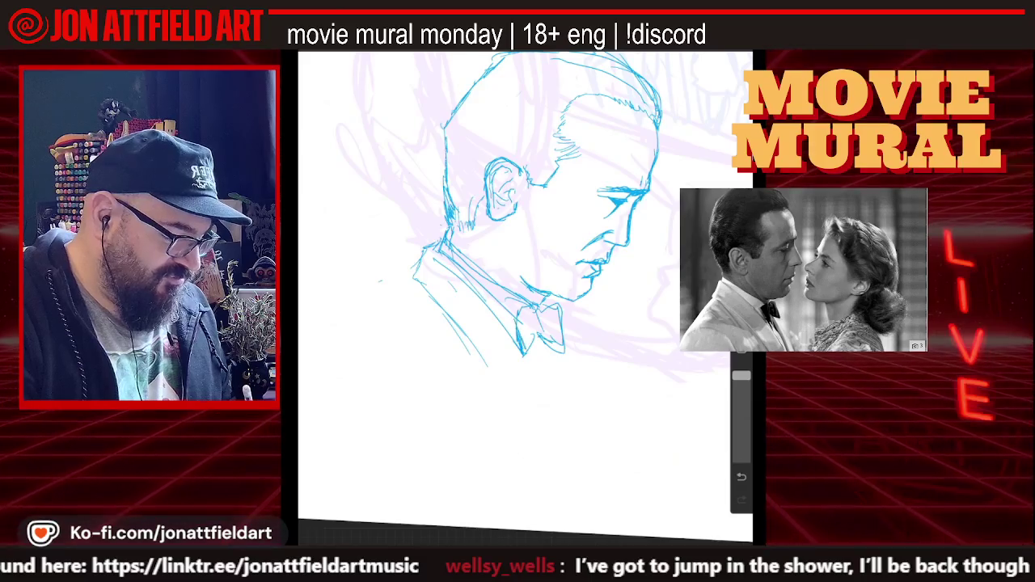
drag(539, 354, 541, 373)
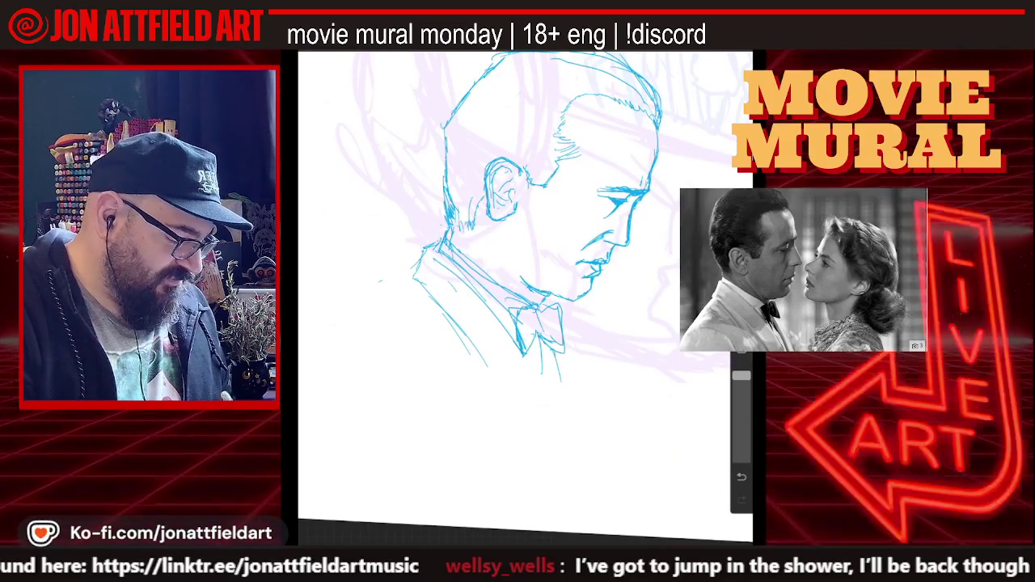
drag(555, 349, 579, 420)
drag(486, 372, 488, 387)
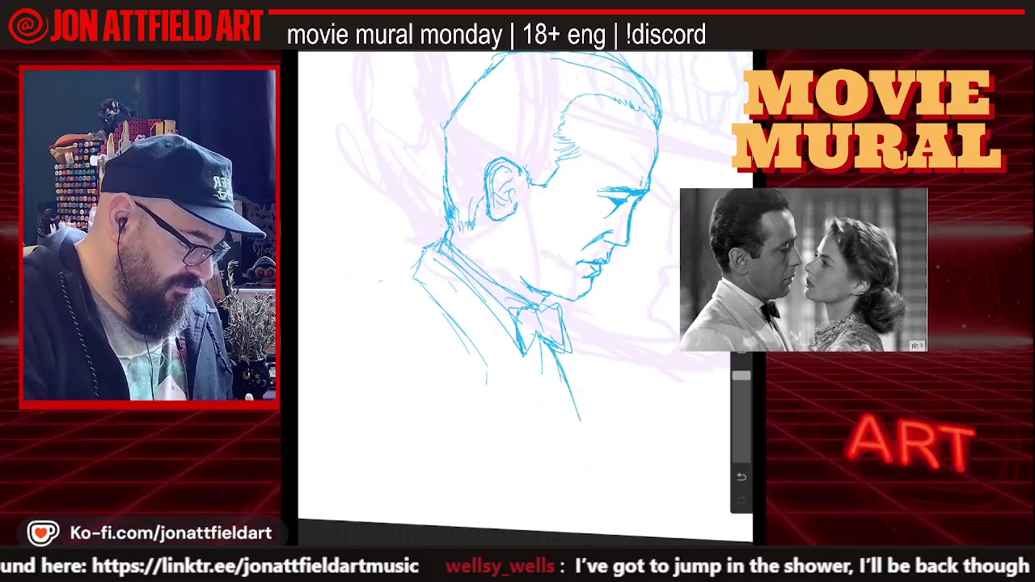
drag(517, 283, 558, 283)
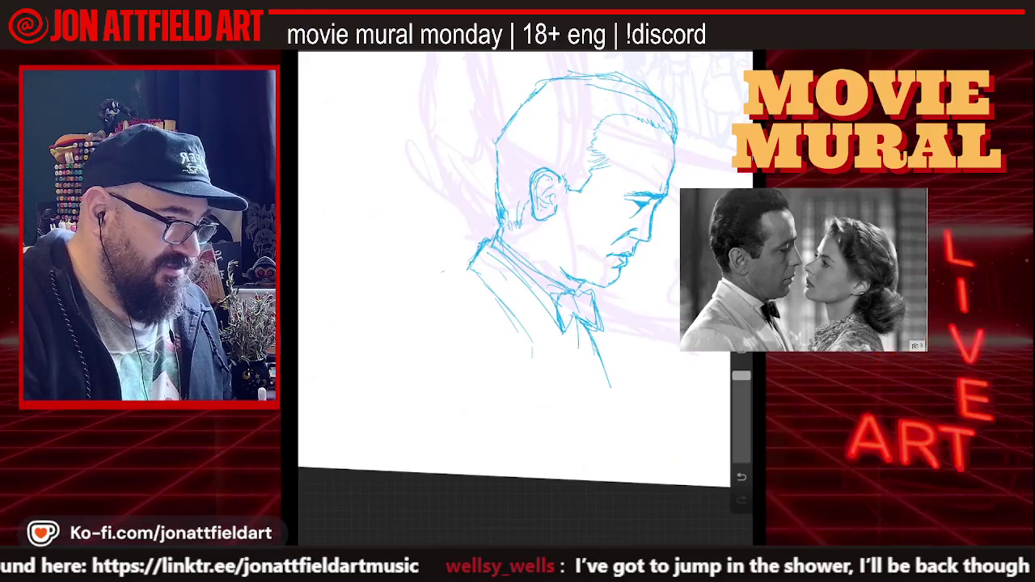
- Draw three strokes carrying the left shoulder line down and outward along the jacket's back
mouse_move(482, 246)
mouse_down()
mouse_move(450, 295)
mouse_move(394, 341)
mouse_up()
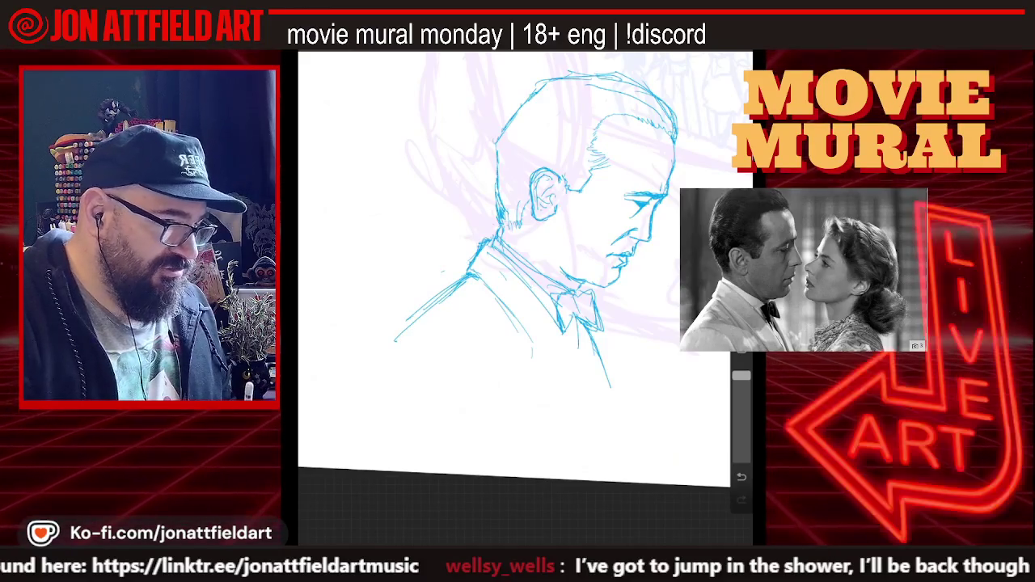
drag(428, 324, 401, 339)
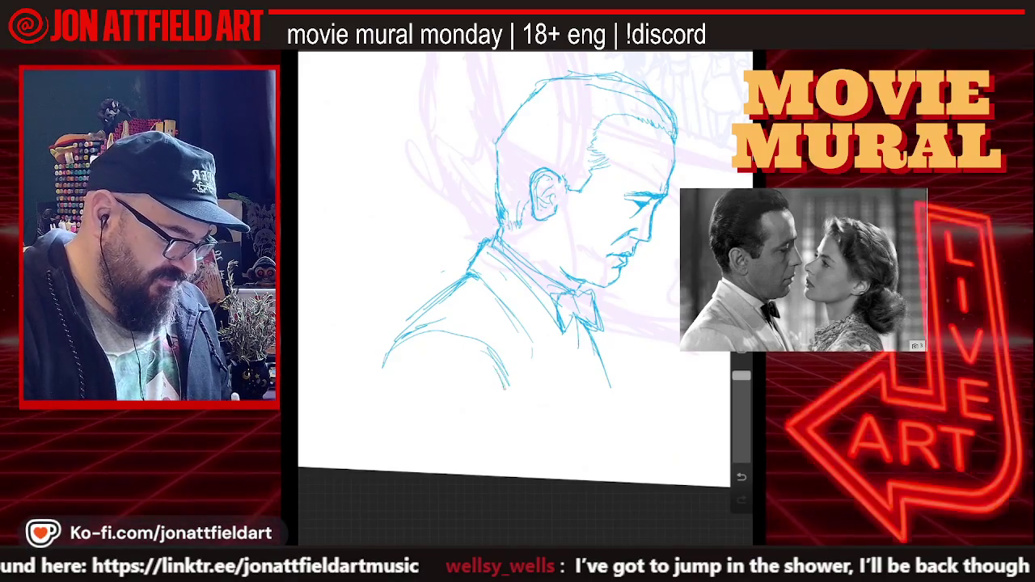
drag(445, 287, 376, 374)
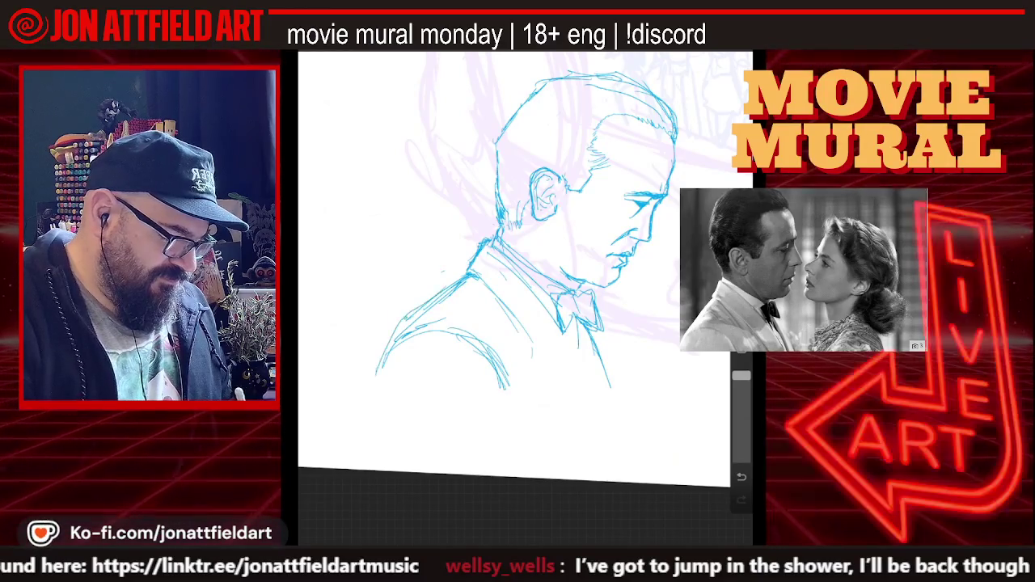
- Rough in the jacket front and lapels with several blue strokes below the bow tie
scroll(521, 220, down, 2)
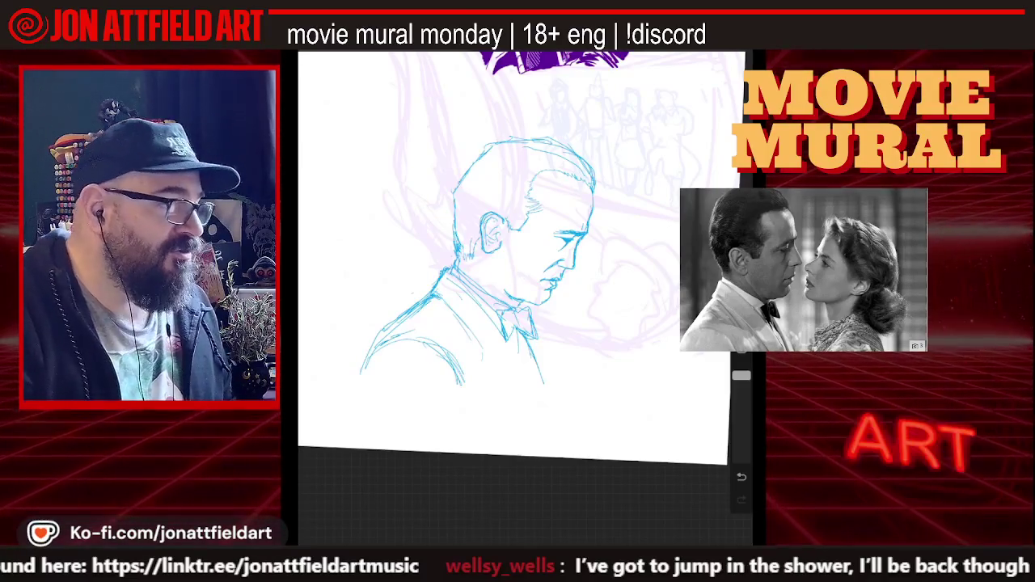
drag(551, 363, 550, 385)
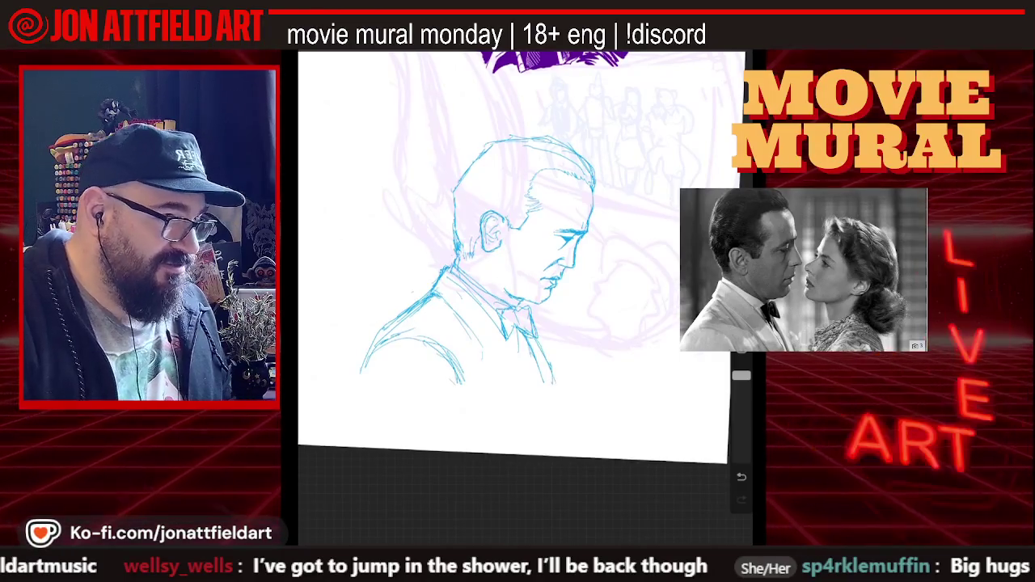
scroll(518, 259, up, 3)
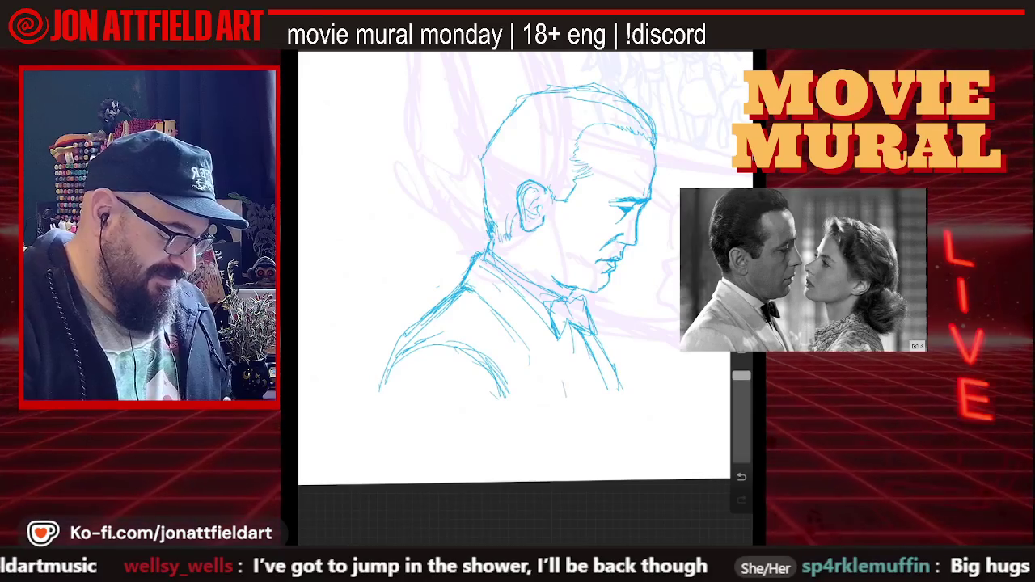
drag(521, 325, 566, 396)
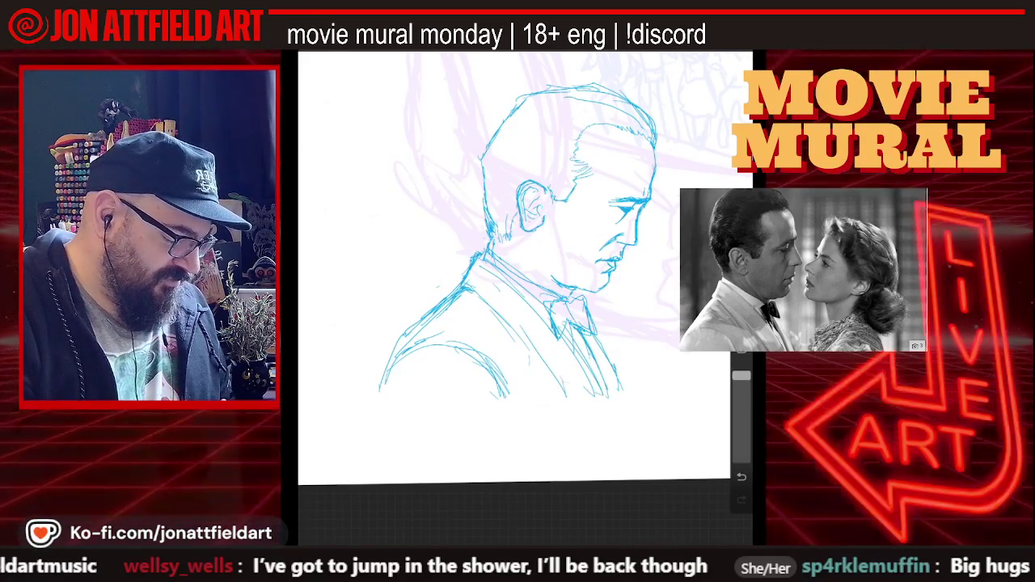
drag(554, 372, 582, 400)
drag(501, 312, 566, 395)
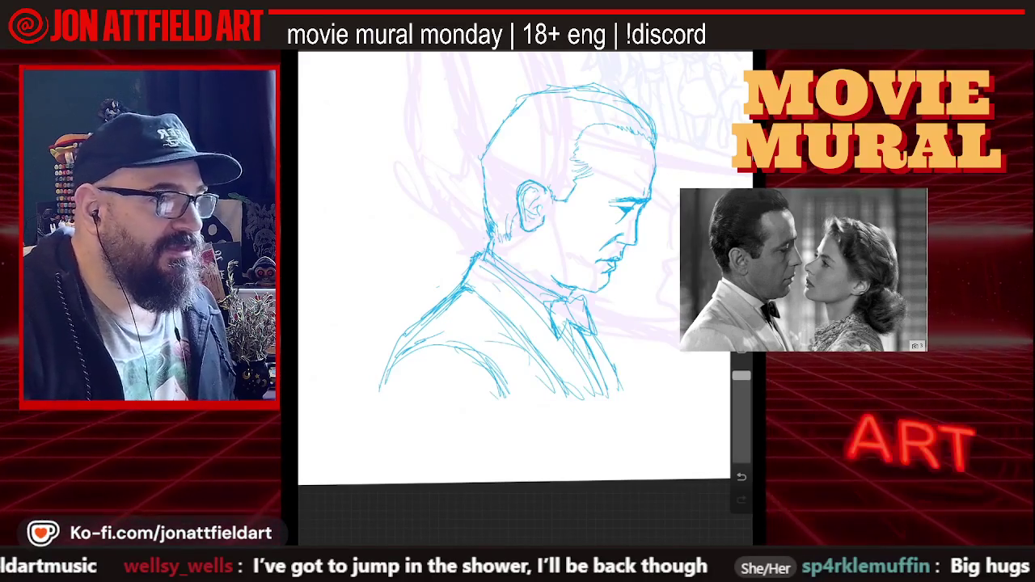
scroll(518, 267, up, 2)
scroll(517, 267, down, 2)
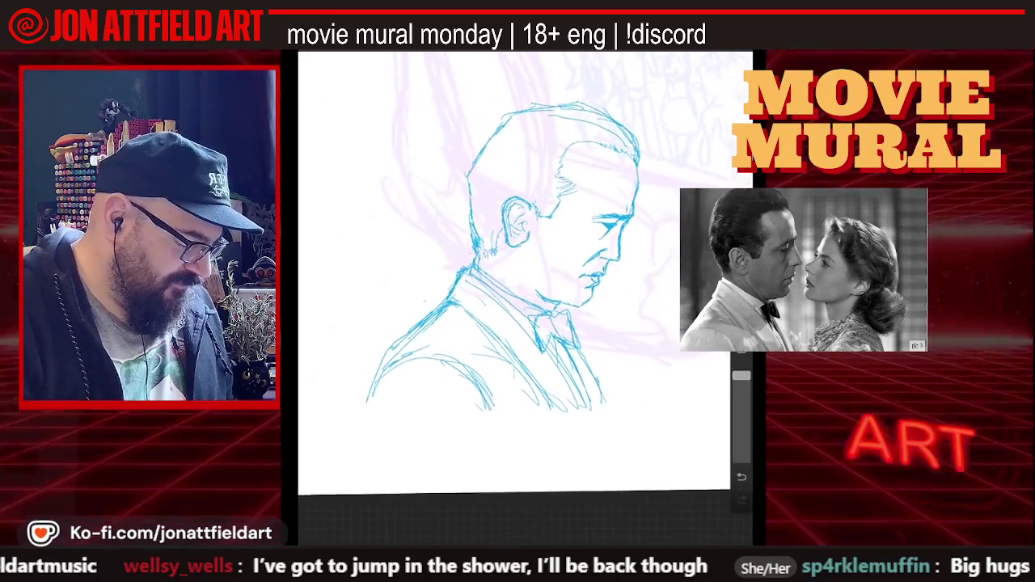
scroll(518, 275, up, 2)
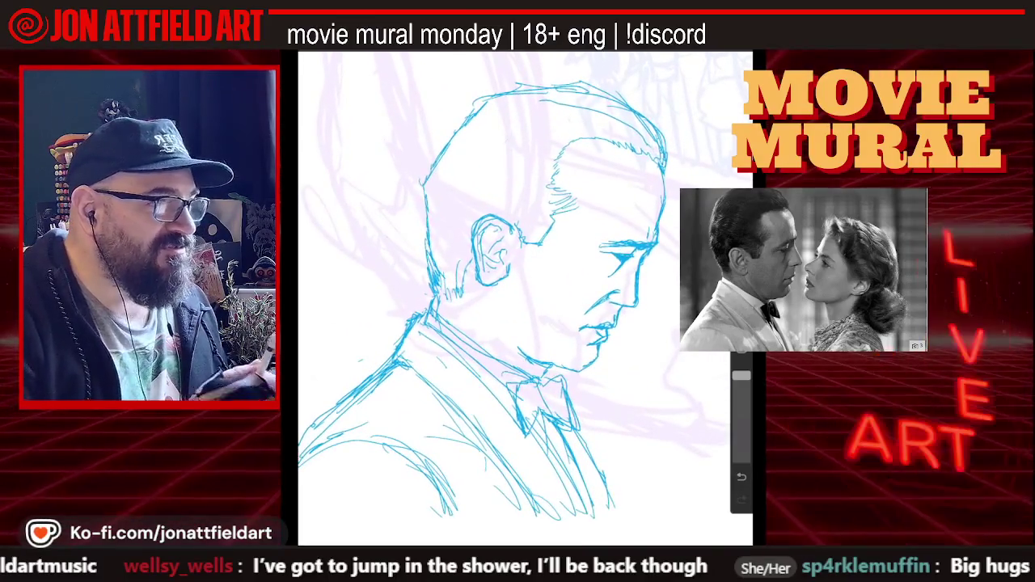
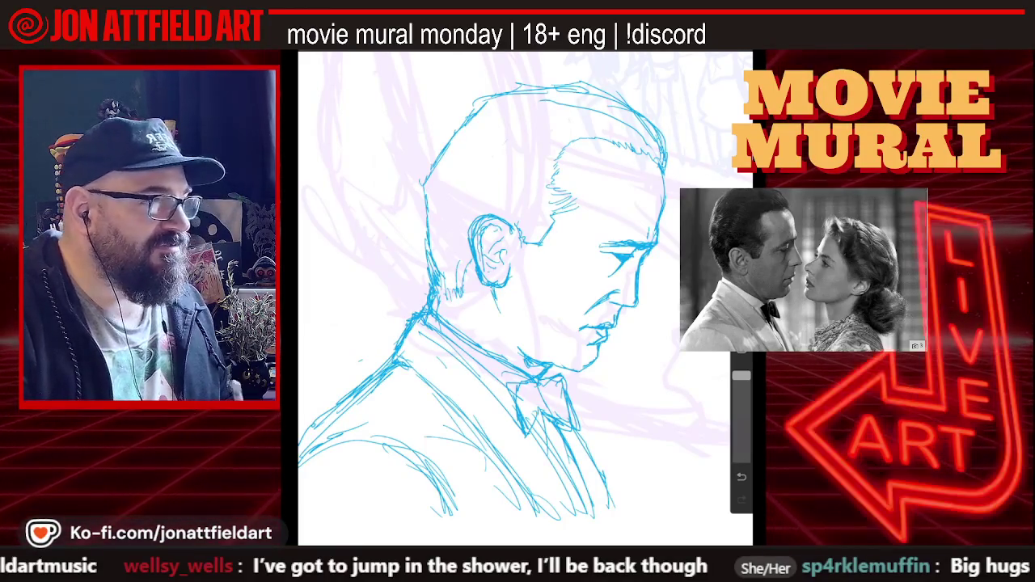
- Add two short strokes along the back of the head, then zoom in on the face
drag(416, 206, 423, 261)
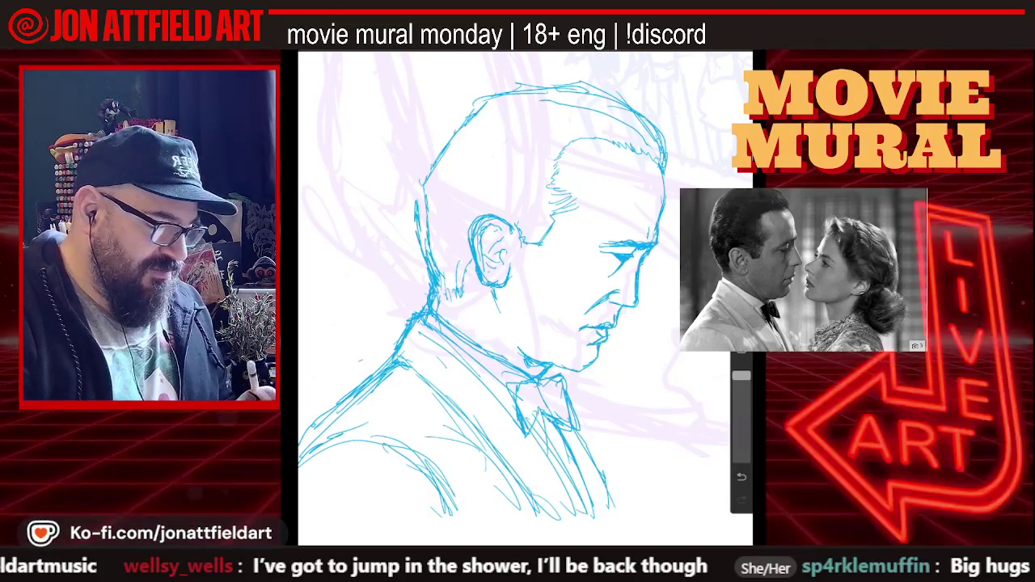
drag(412, 186, 419, 217)
scroll(525, 291, up, 3)
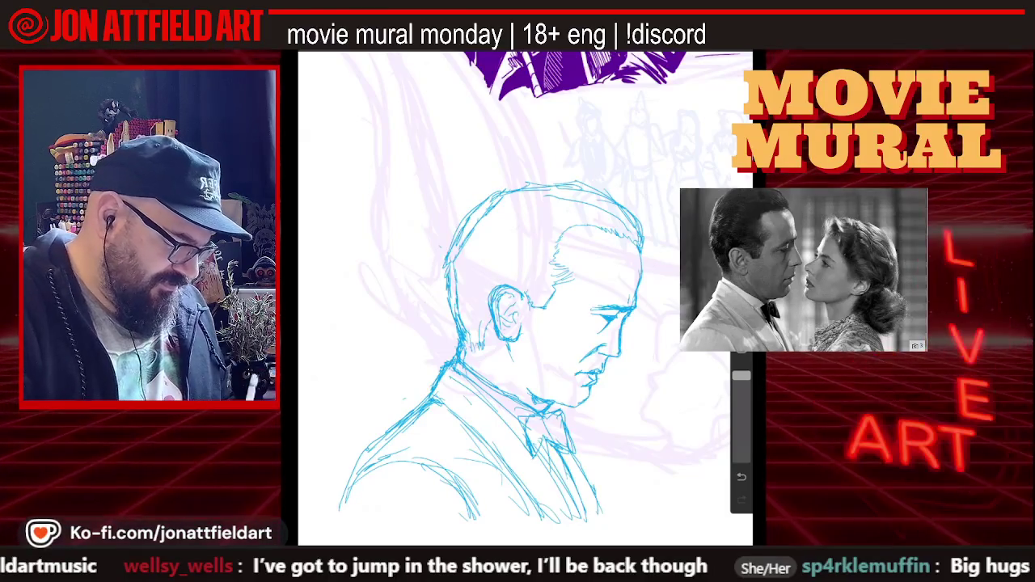
scroll(517, 291, down, 2)
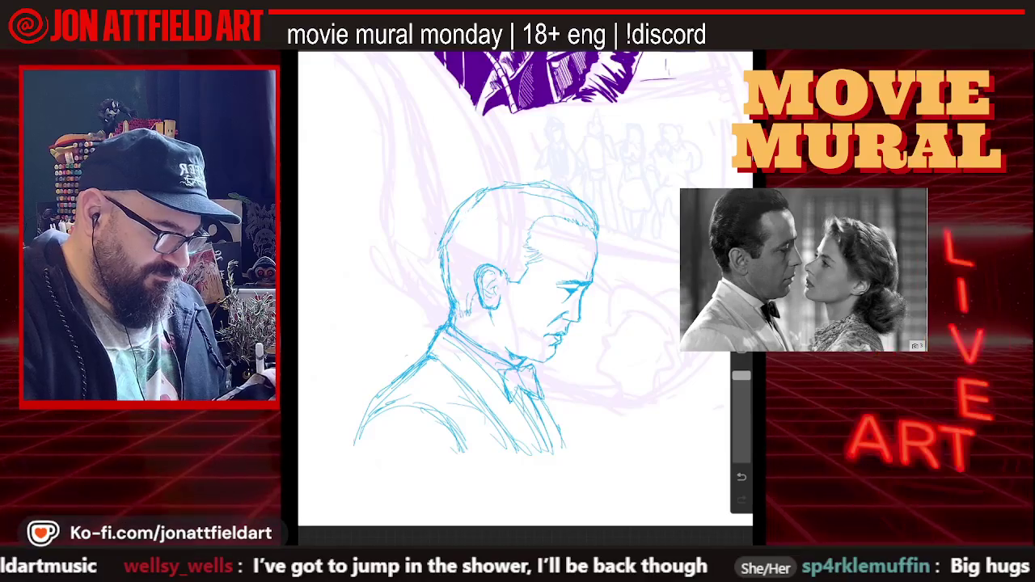
scroll(517, 291, up, 2)
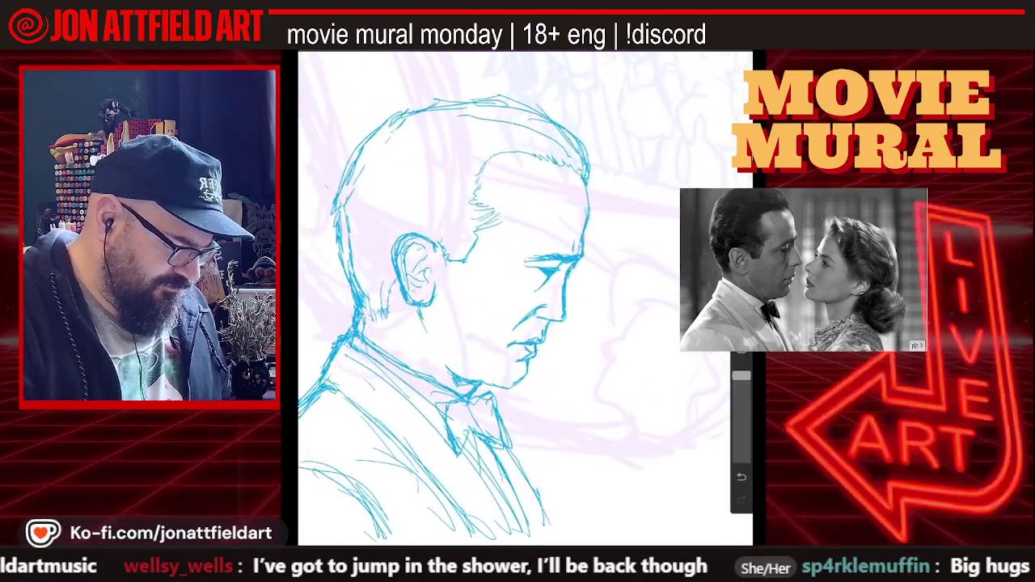
scroll(517, 291, up, 2)
scroll(517, 291, up, 2)
scroll(517, 291, up, 2)
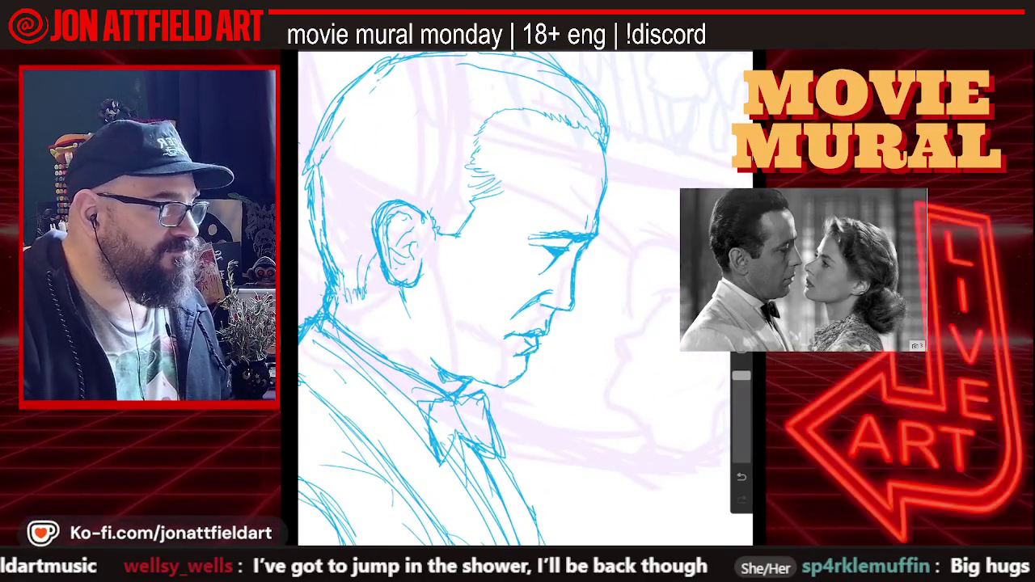
scroll(518, 299, up, 1)
scroll(518, 299, up, 1)
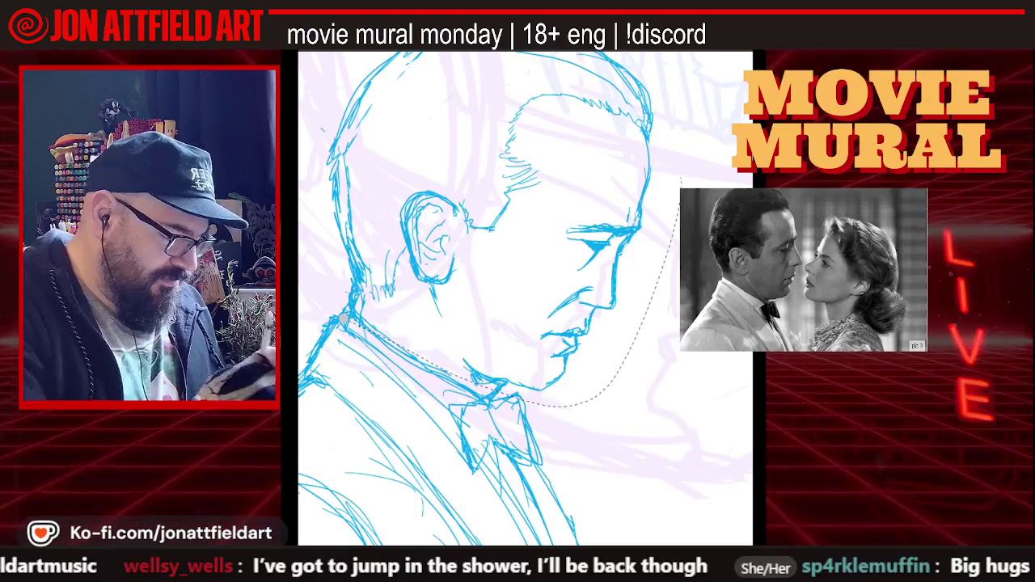
- Lasso the head, tilt it slightly counter-clockwise, nudge it left, and commit
scroll(517, 299, down, 1)
scroll(517, 299, down, 1)
mouse_move(647, 236)
mouse_down()
mouse_move(404, 333)
mouse_move(642, 174)
mouse_up()
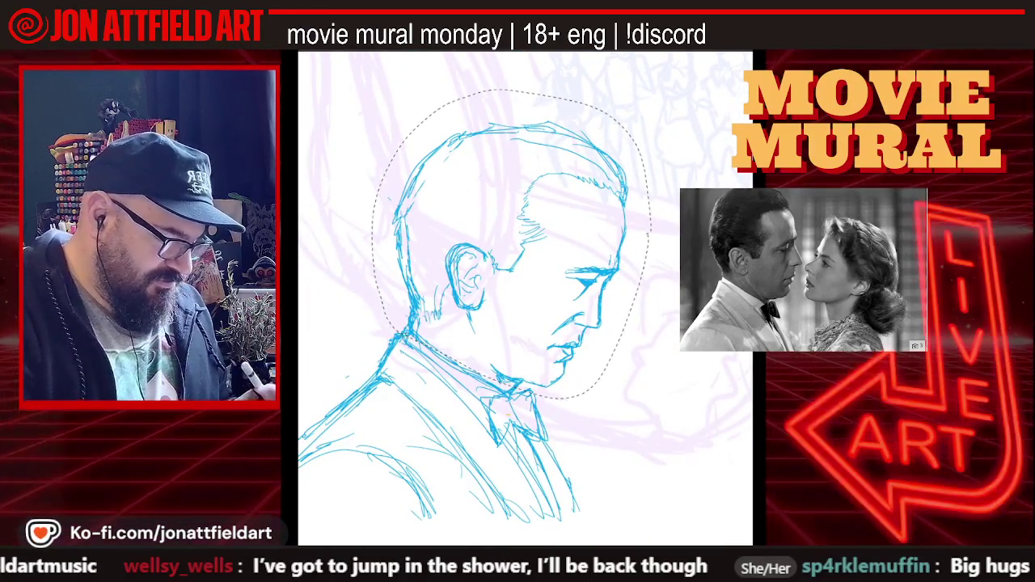
drag(510, 104, 492, 102)
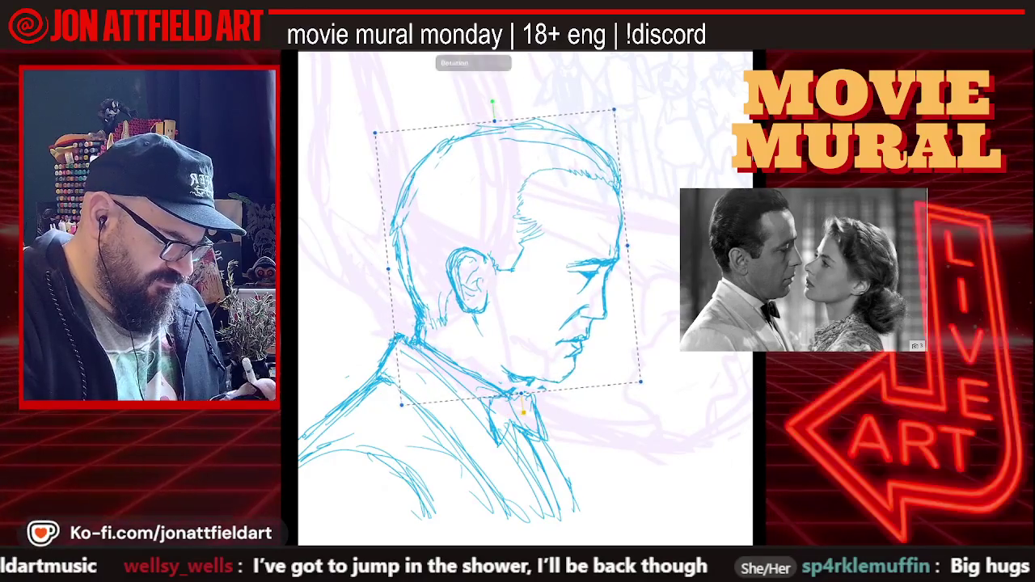
drag(501, 243, 503, 242)
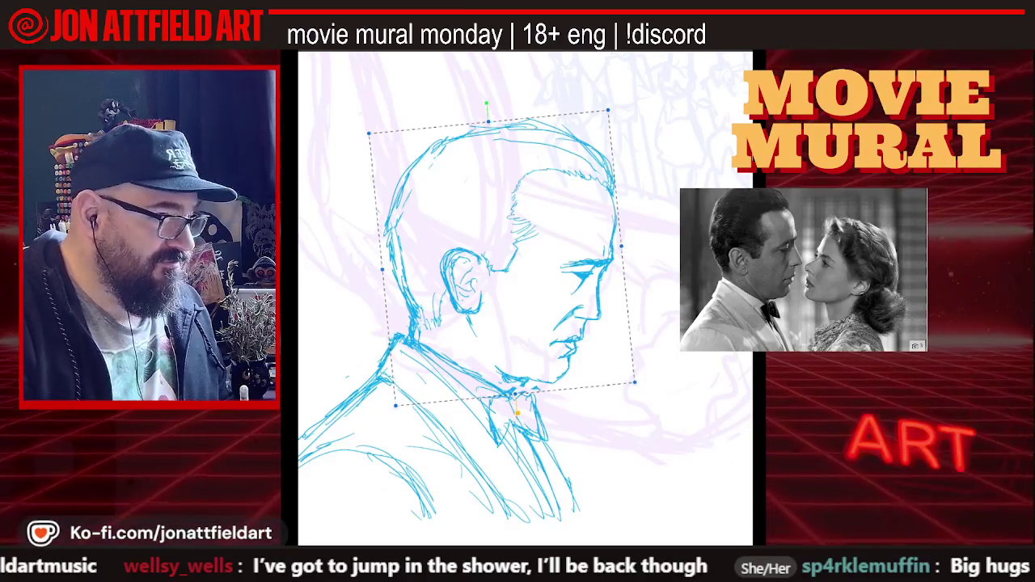
key(Return)
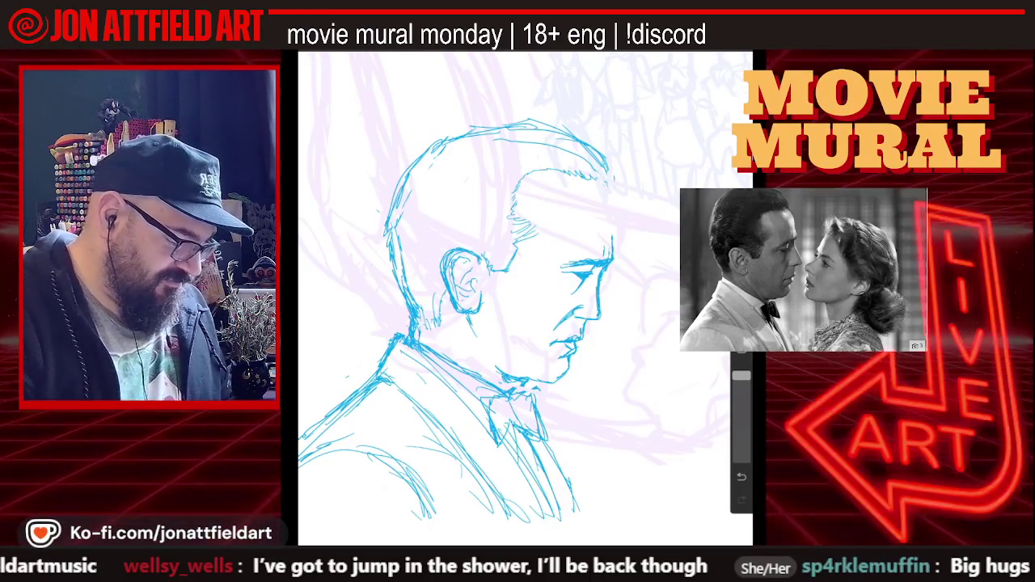
drag(518, 324, 508, 309)
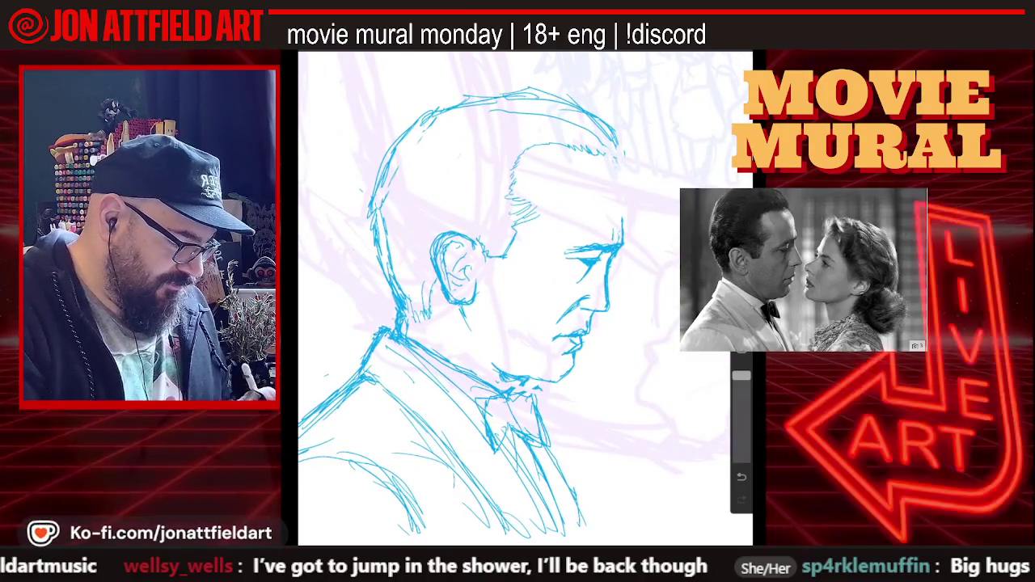
- Bring up the Brush Library on the Inking set with Studio Pen highlighted
key(v)
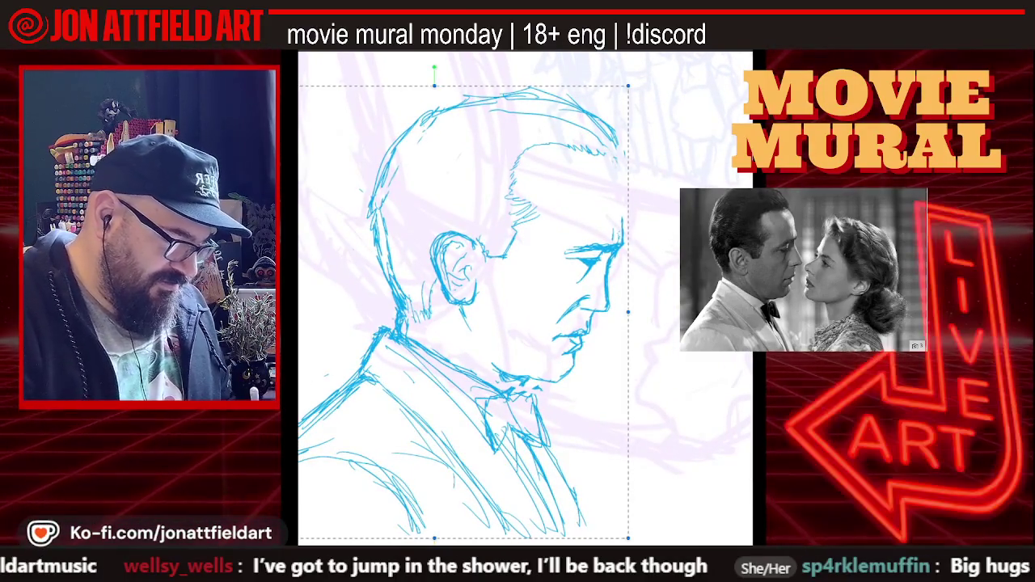
scroll(525, 299, down, 5)
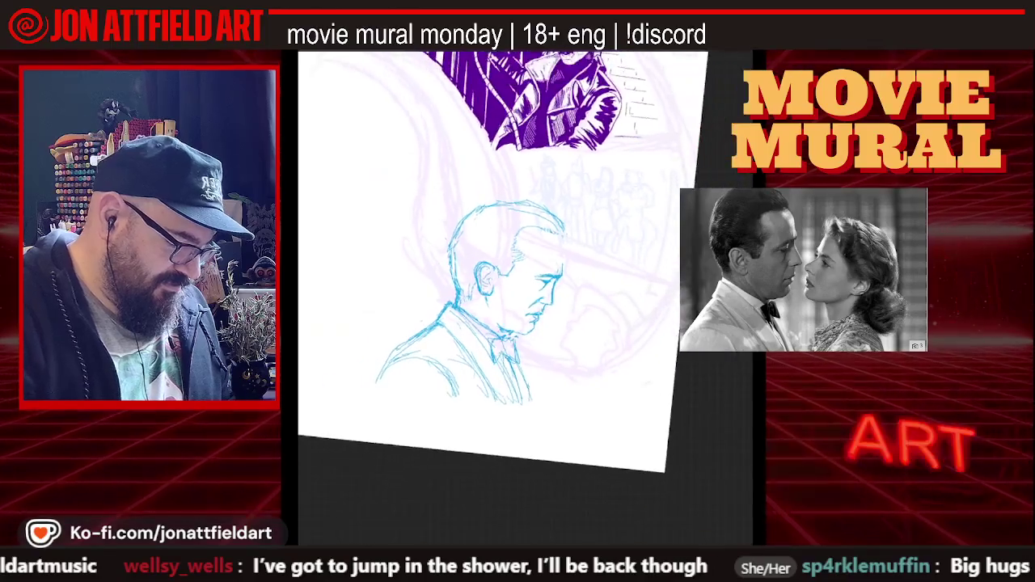
scroll(526, 299, up, 5)
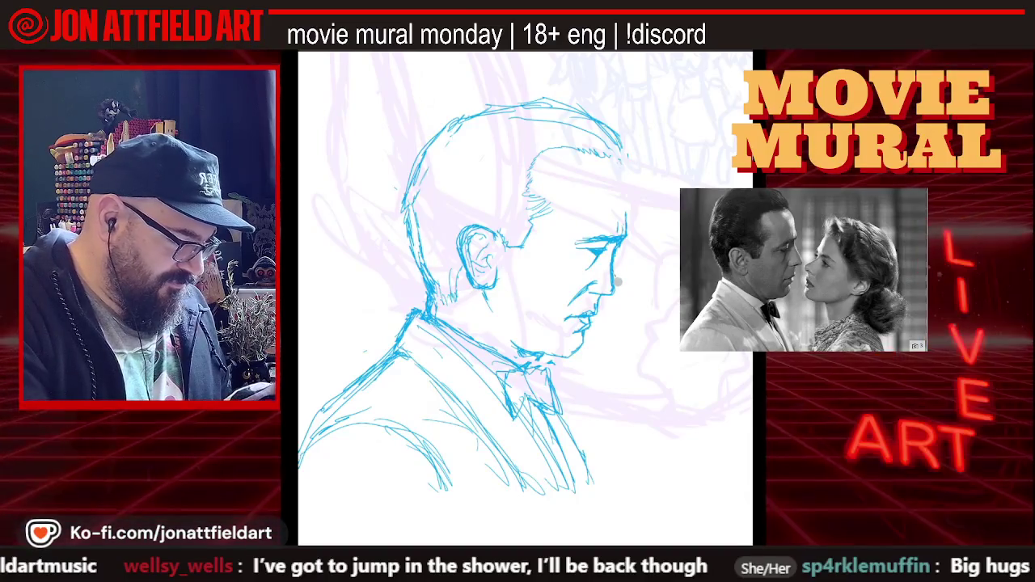
click(590, 53)
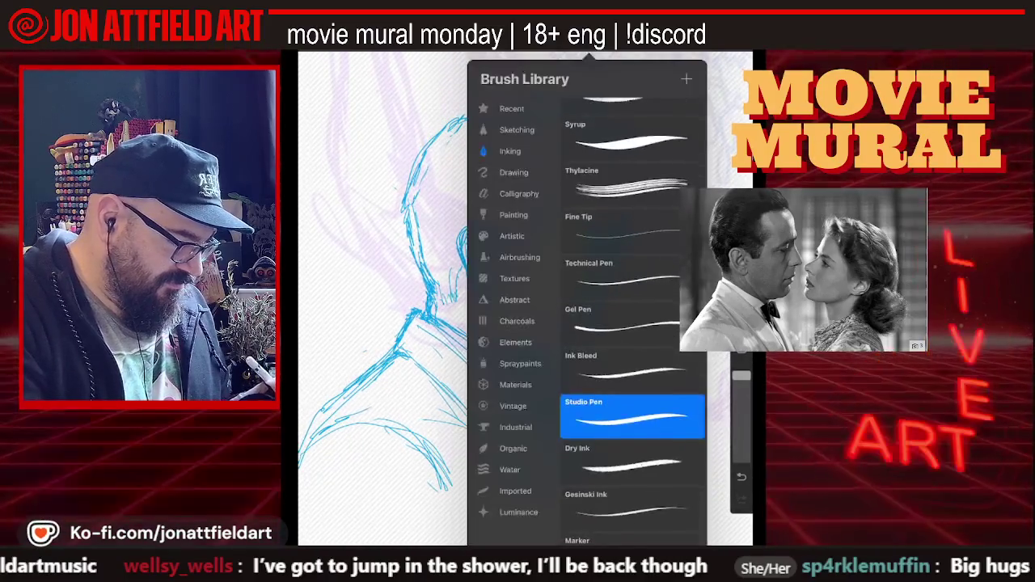
- Close the Brush Library, then rotate and shift the selected head onto the neck and commit
key(Escape)
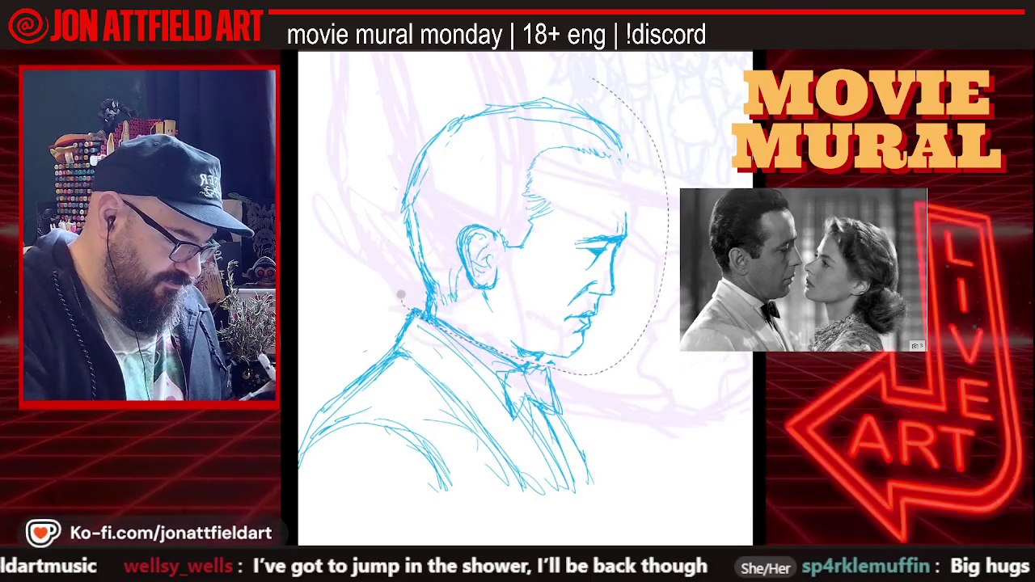
drag(400, 295, 402, 296)
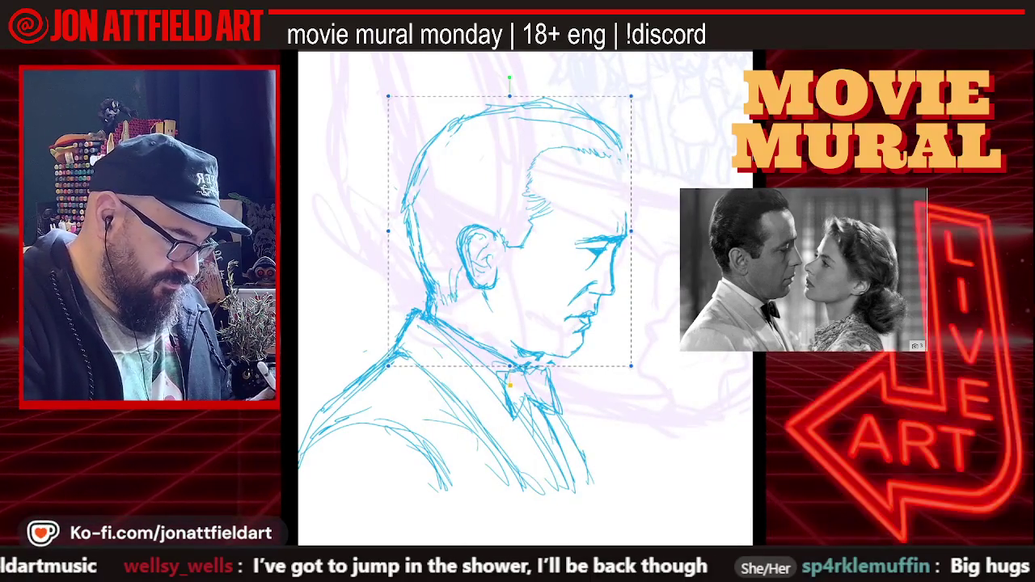
drag(509, 78, 485, 74)
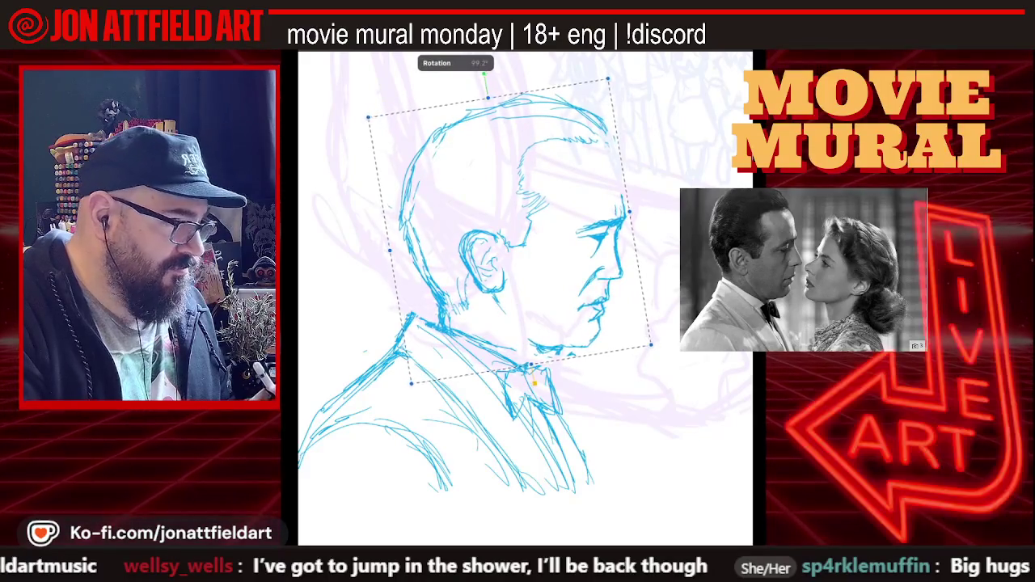
drag(484, 74, 480, 75)
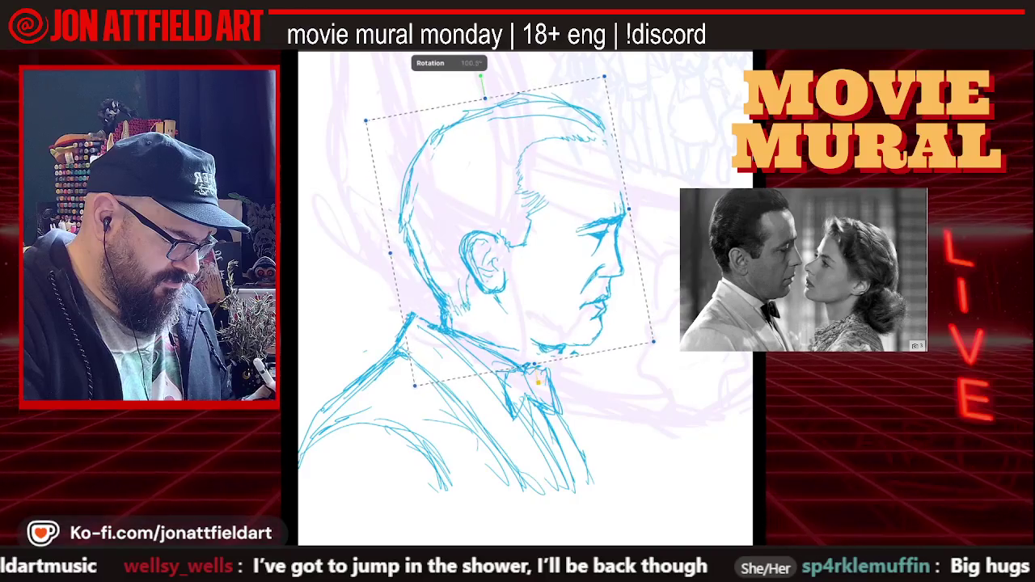
drag(509, 234, 490, 239)
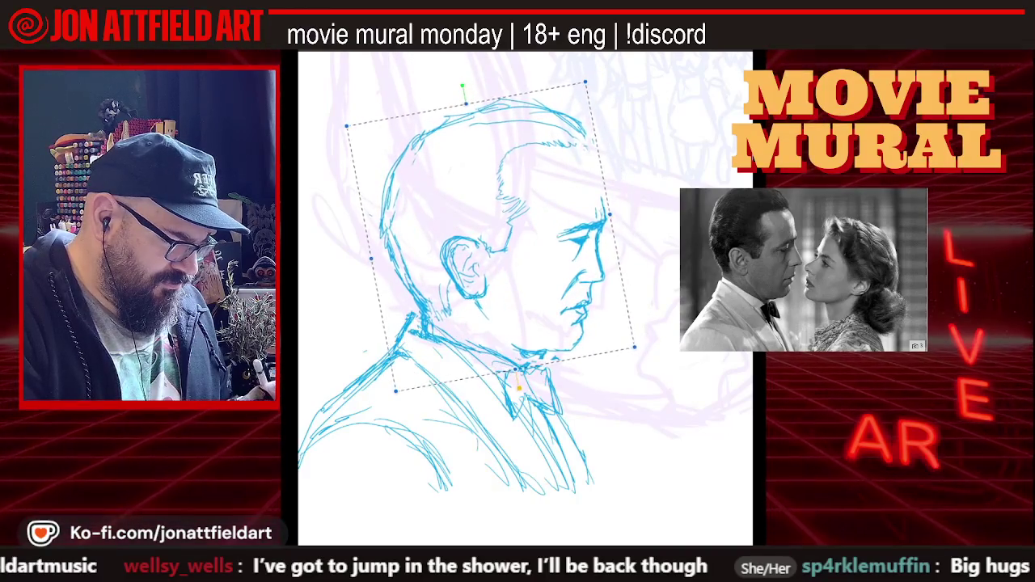
drag(462, 86, 464, 79)
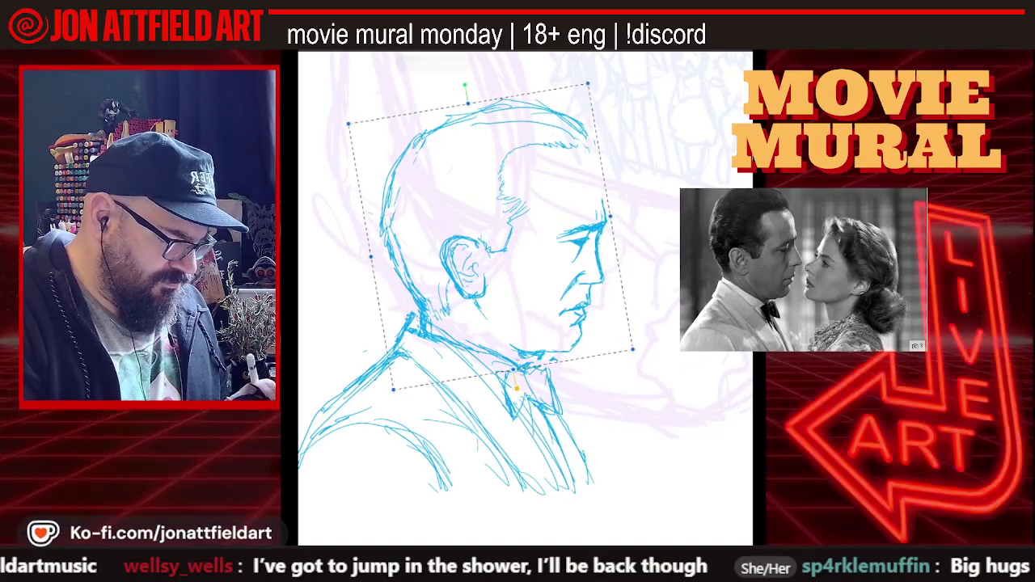
drag(501, 243, 496, 236)
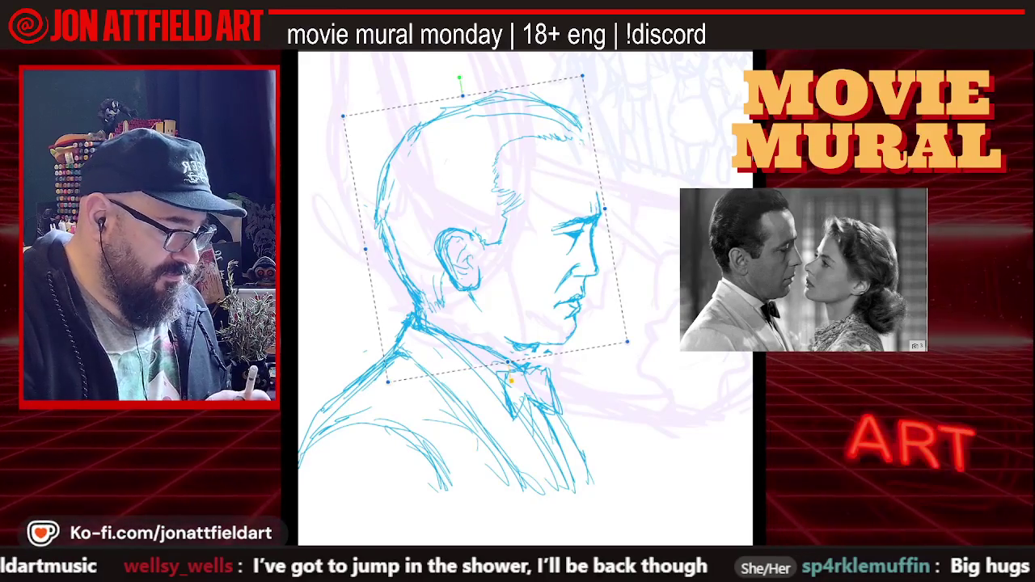
drag(458, 78, 474, 74)
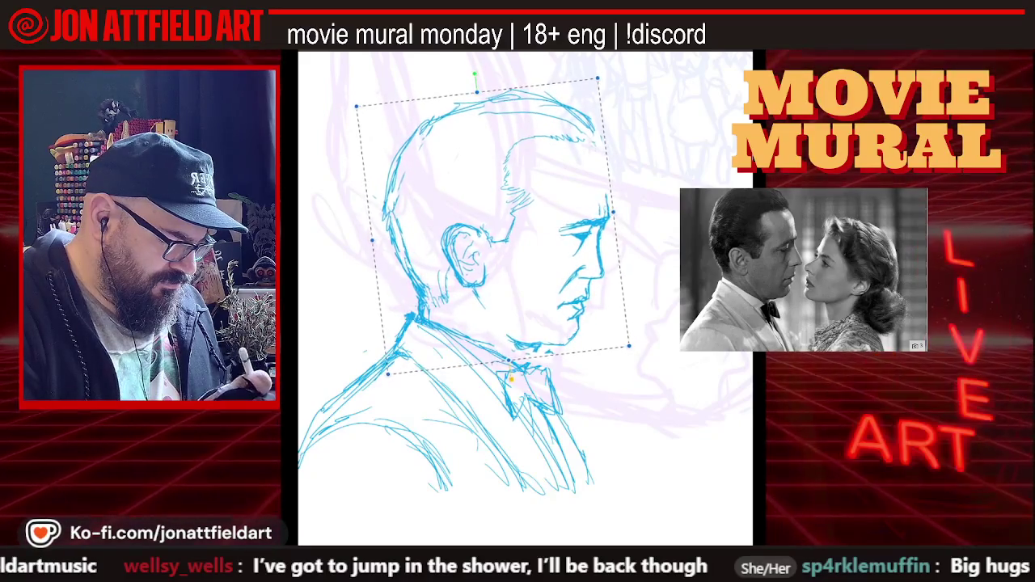
key(Return)
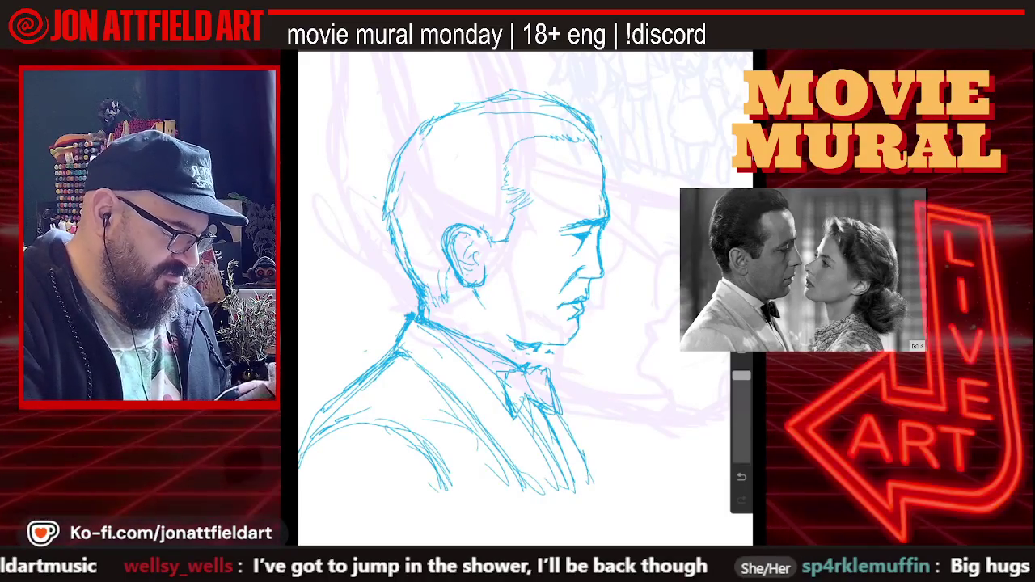
scroll(582, 267, up, 2)
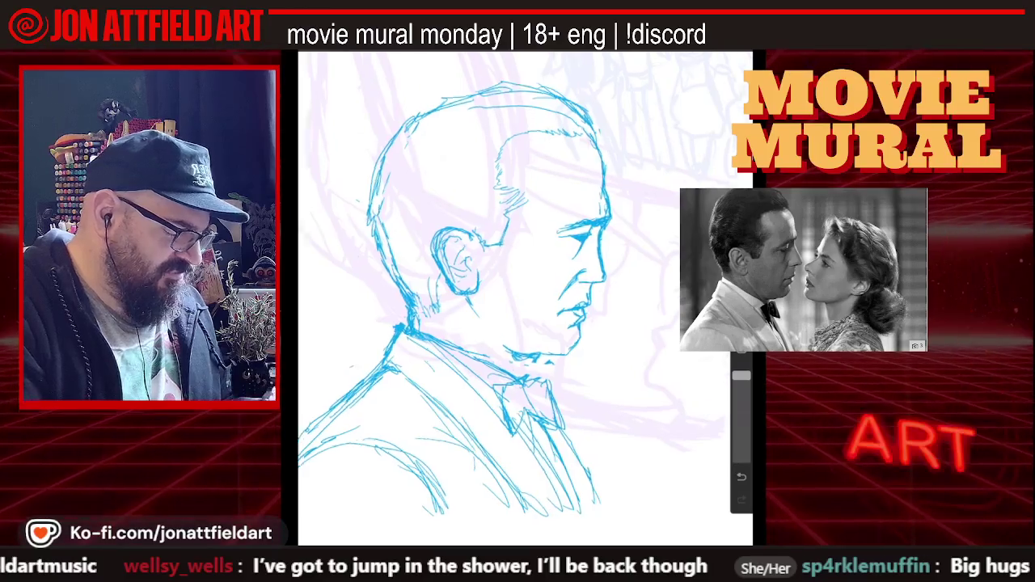
scroll(582, 267, up, 3)
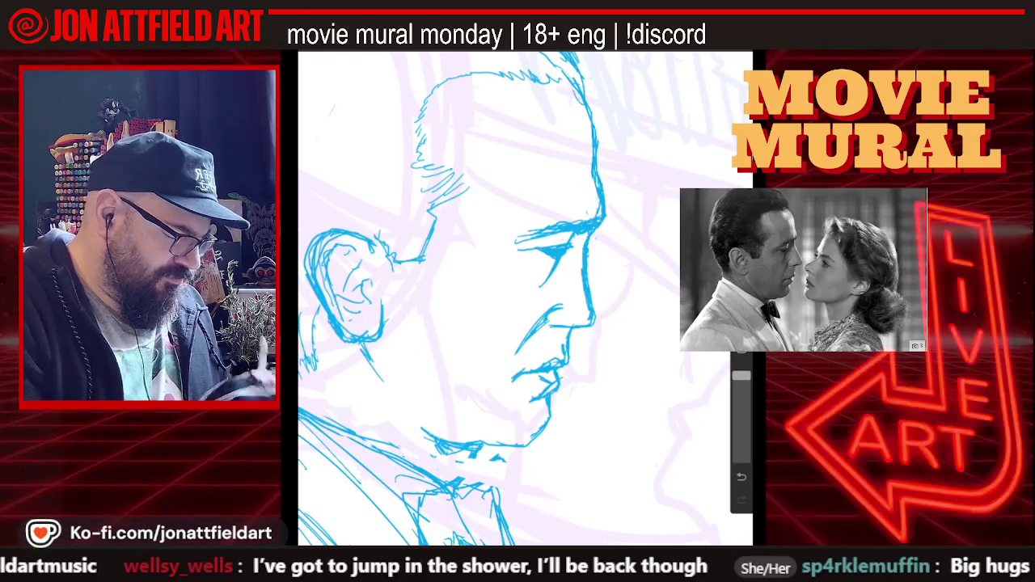
scroll(525, 299, down, 3)
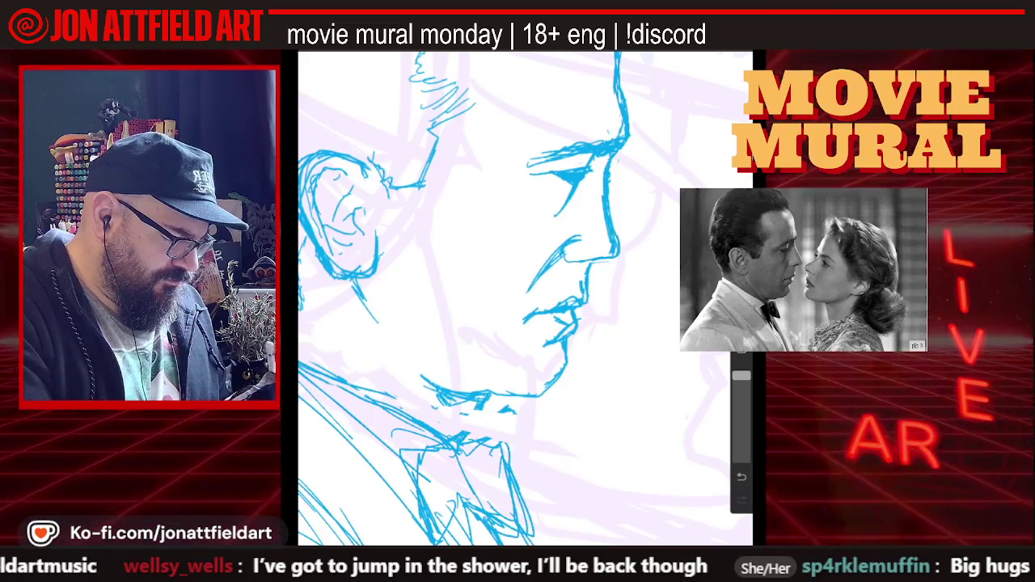
scroll(525, 299, down, 3)
scroll(526, 299, down, 3)
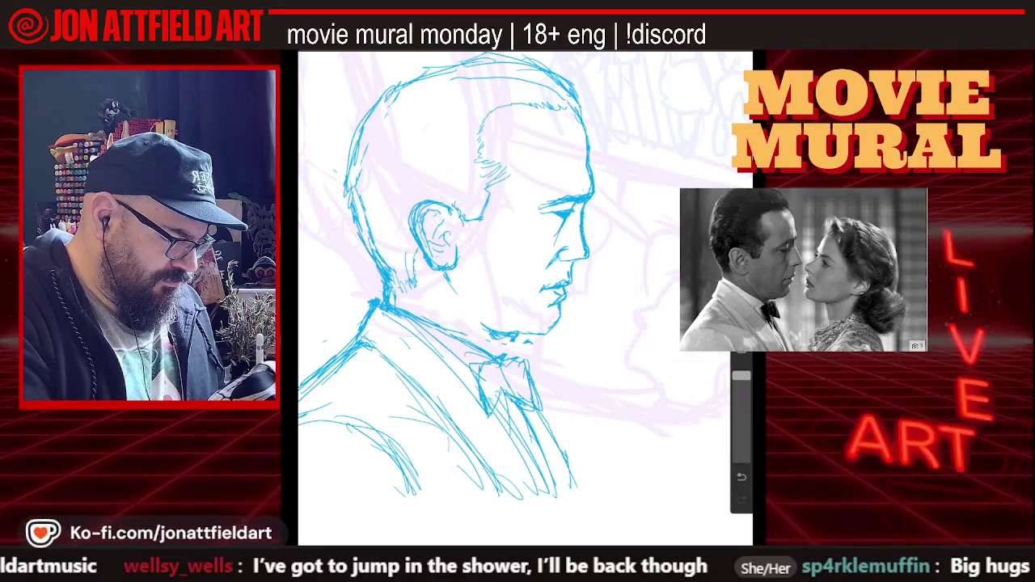
scroll(525, 298, up, 2)
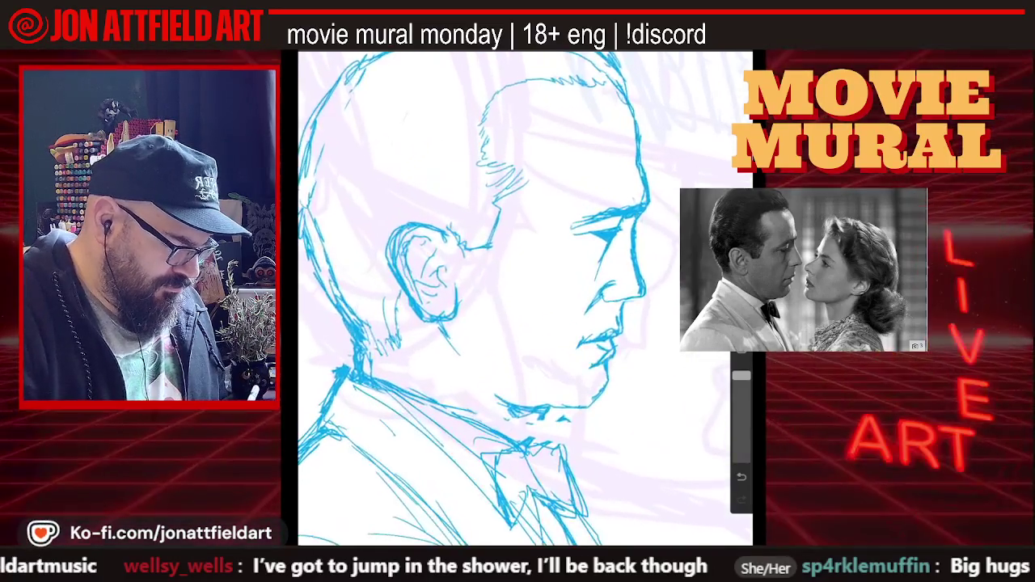
scroll(474, 281, down, 1)
scroll(474, 282, down, 1)
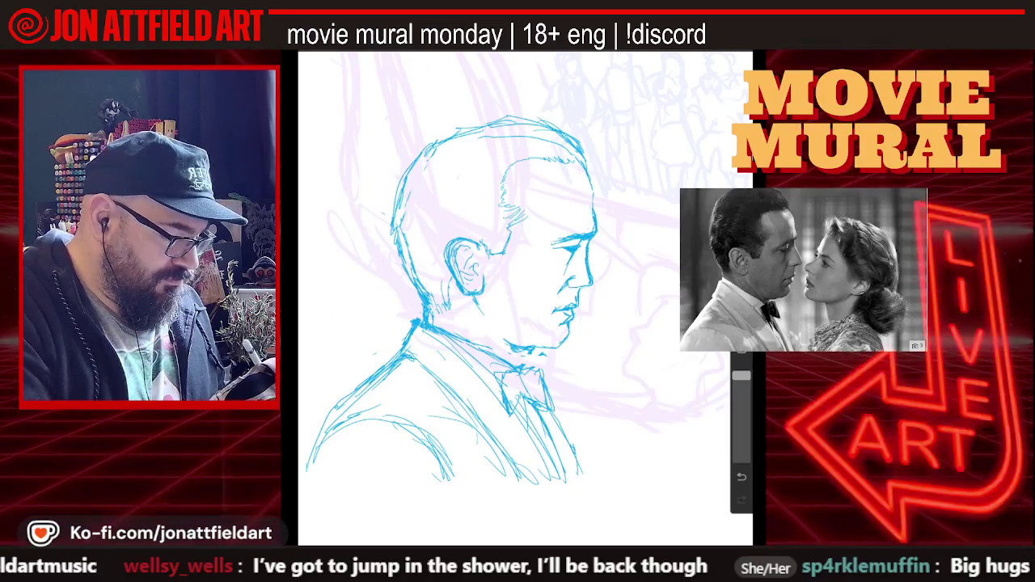
scroll(517, 267, down, 2)
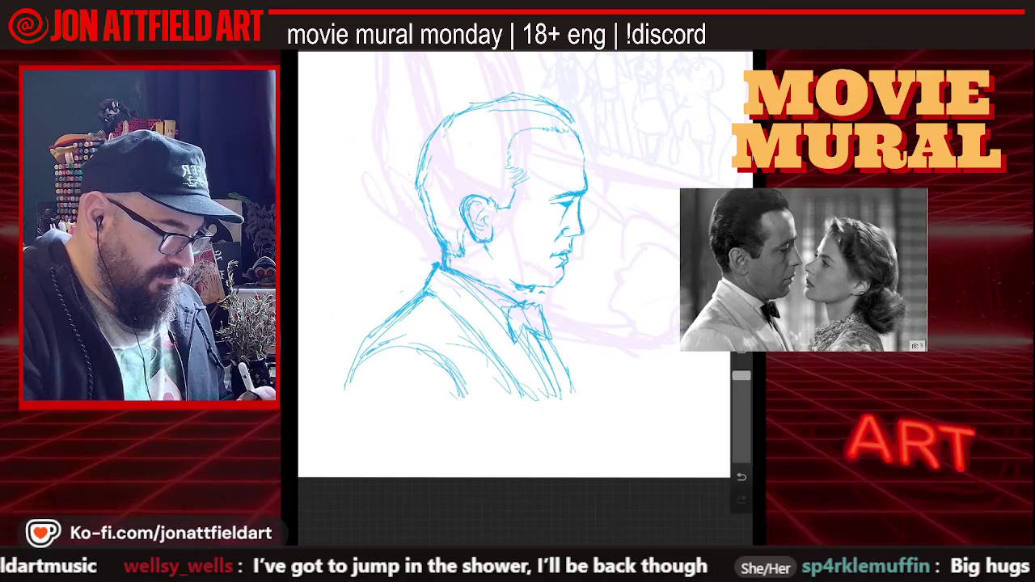
scroll(513, 267, up, 2)
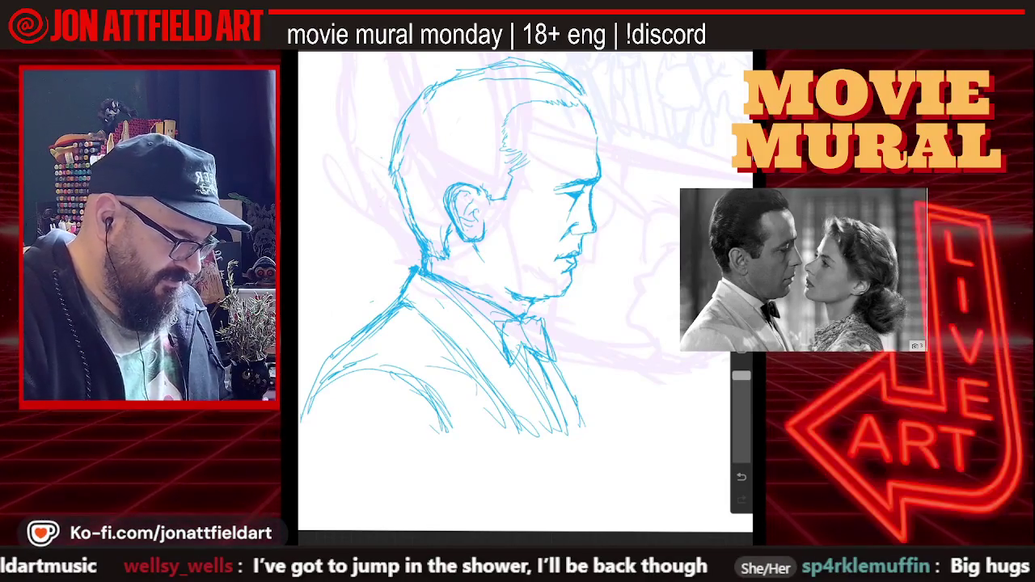
scroll(497, 243, down, 5)
scroll(497, 243, up, 5)
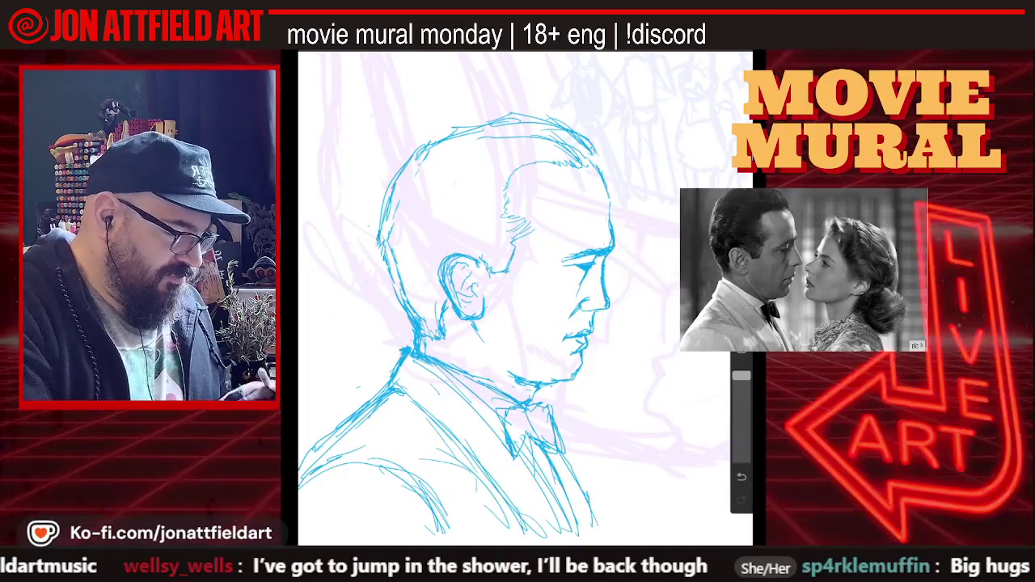
- Densely fill the top and front of the hair with solid blue strokes
mouse_move(584, 136)
mouse_down()
mouse_move(541, 165)
mouse_move(498, 160)
mouse_up()
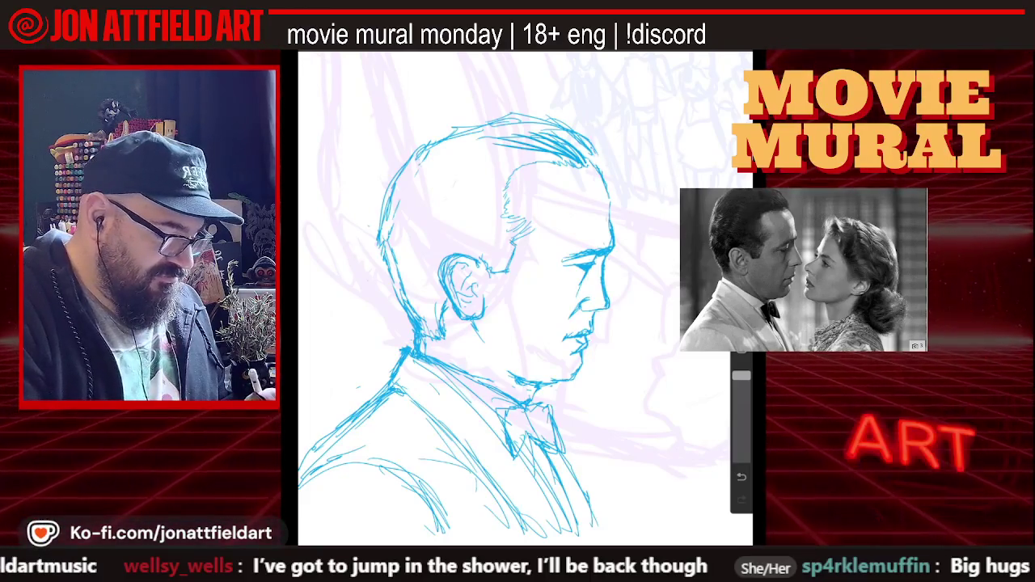
drag(474, 215, 526, 240)
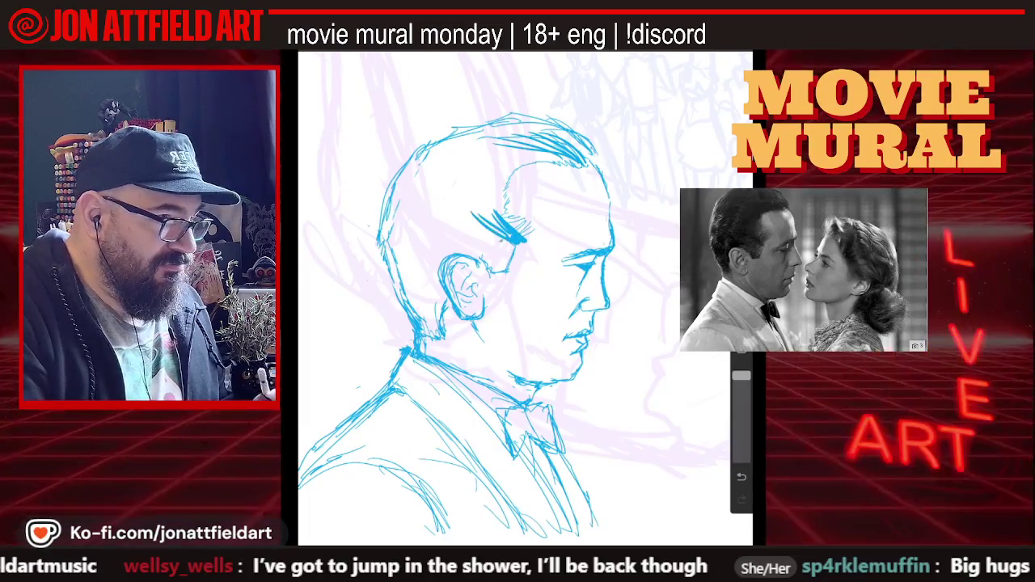
mouse_move(469, 202)
mouse_down()
mouse_move(499, 224)
mouse_move(509, 164)
mouse_move(584, 158)
mouse_up()
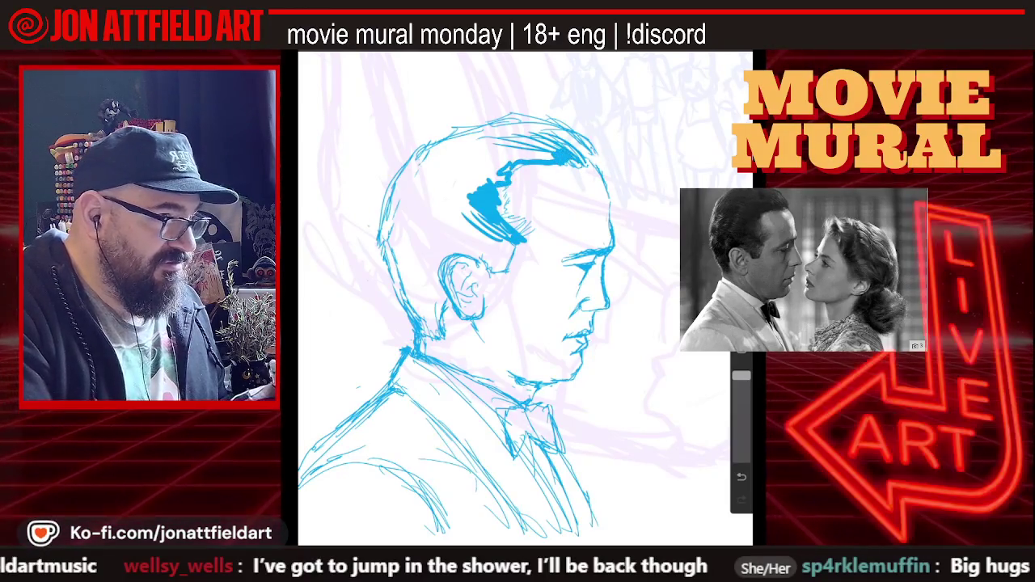
drag(553, 149, 487, 144)
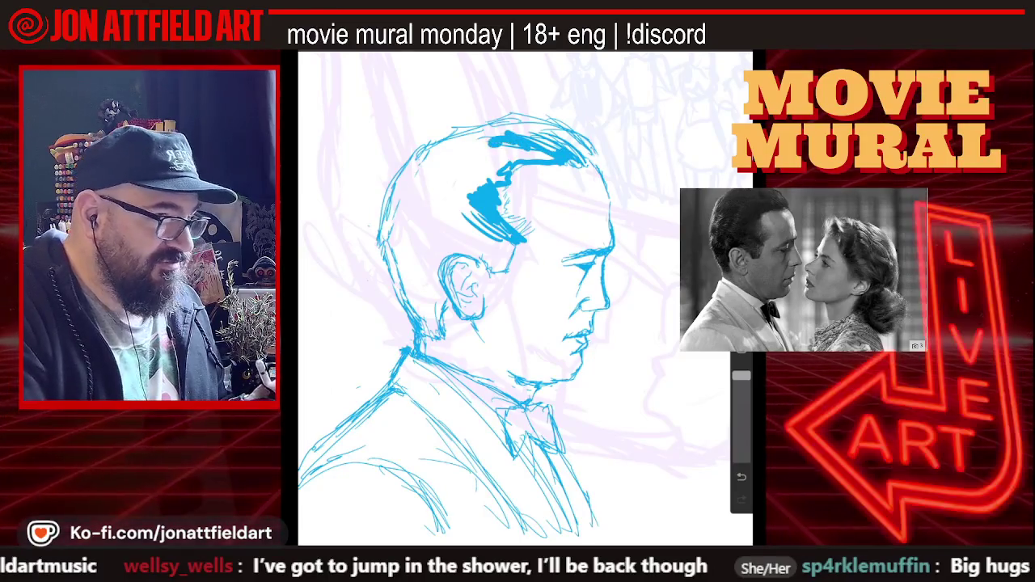
drag(446, 184, 493, 149)
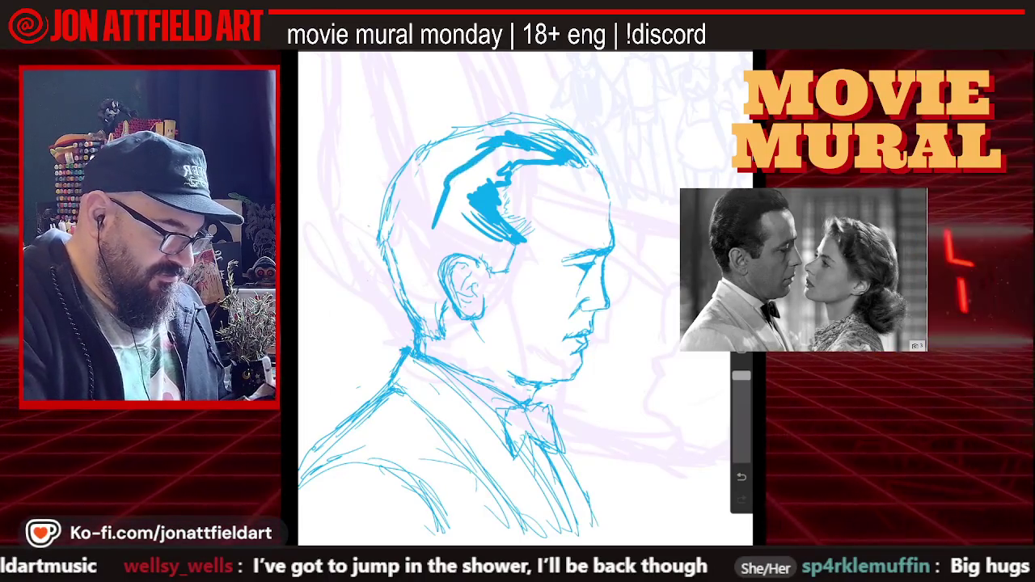
drag(443, 208, 485, 158)
drag(472, 192, 501, 147)
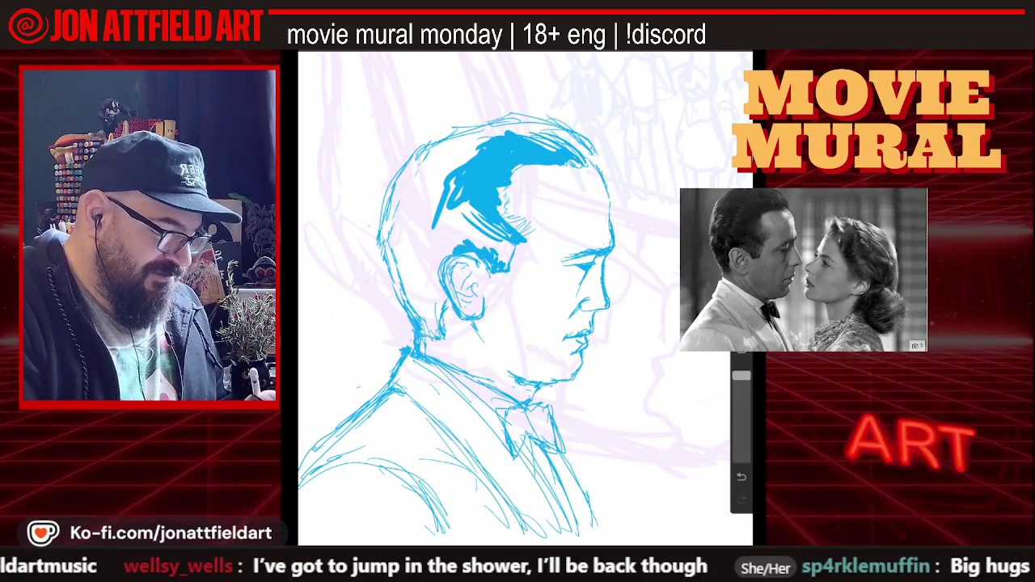
- Fill the lower hair and its back edge, then add short marks around the ear
drag(440, 226, 485, 249)
drag(453, 211, 485, 236)
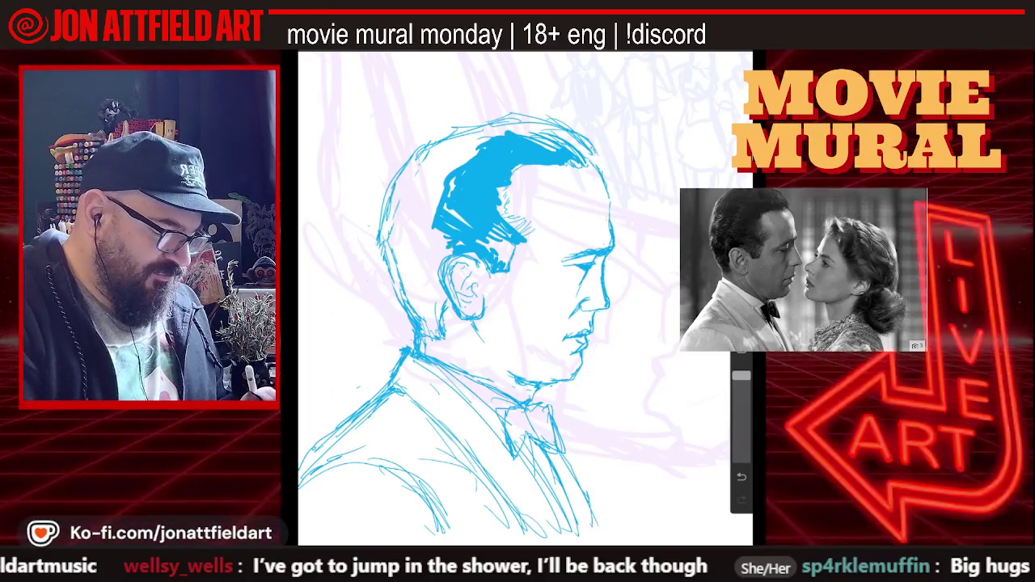
drag(431, 230, 423, 271)
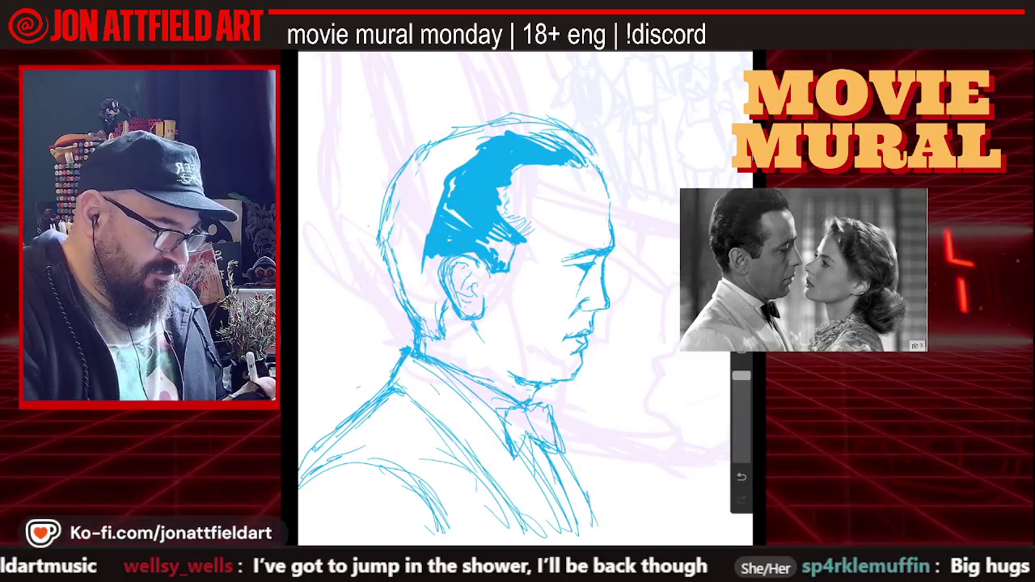
drag(434, 230, 402, 218)
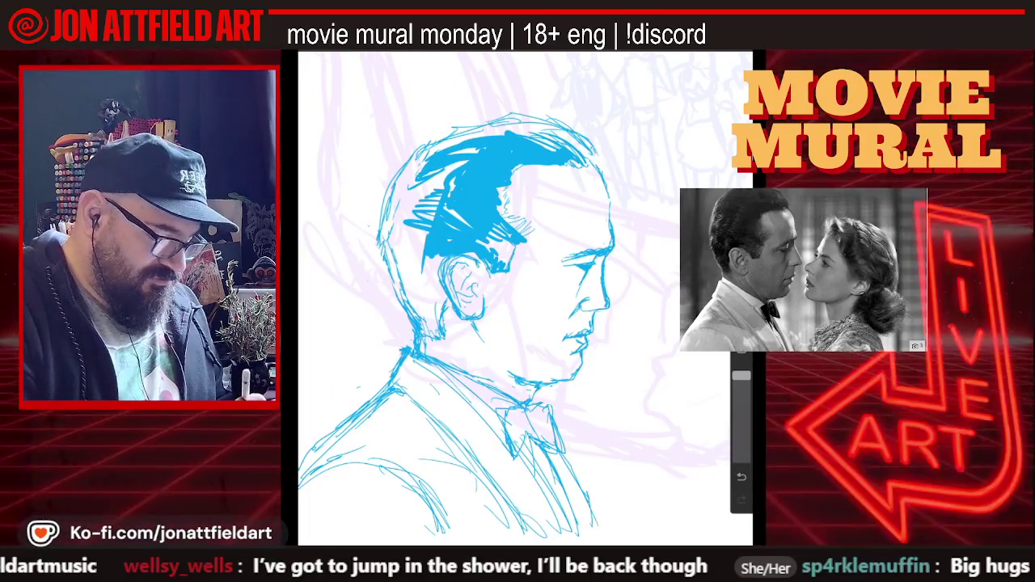
mouse_move(438, 327)
mouse_down()
mouse_move(424, 335)
mouse_move(428, 313)
mouse_up()
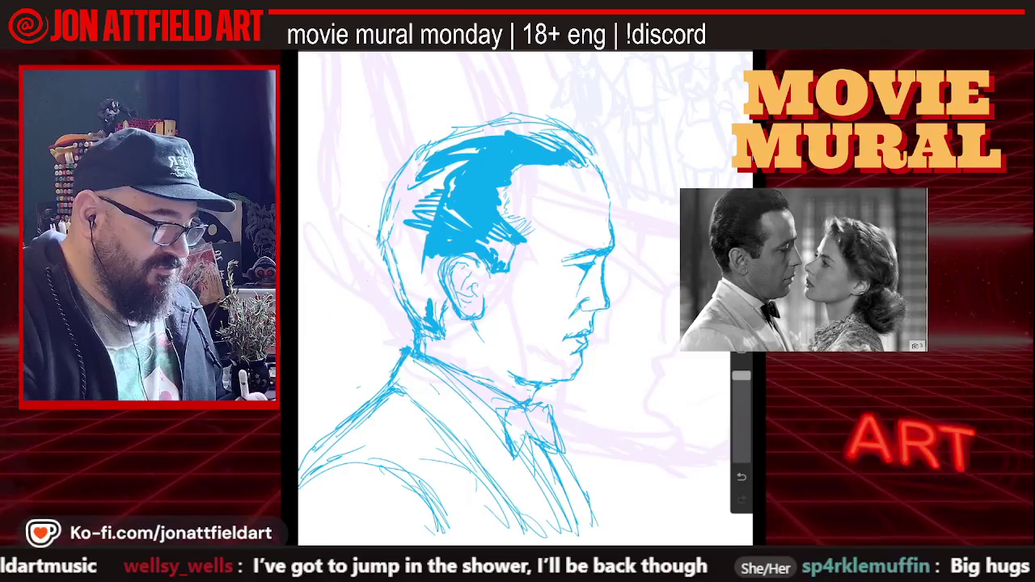
drag(440, 270, 417, 310)
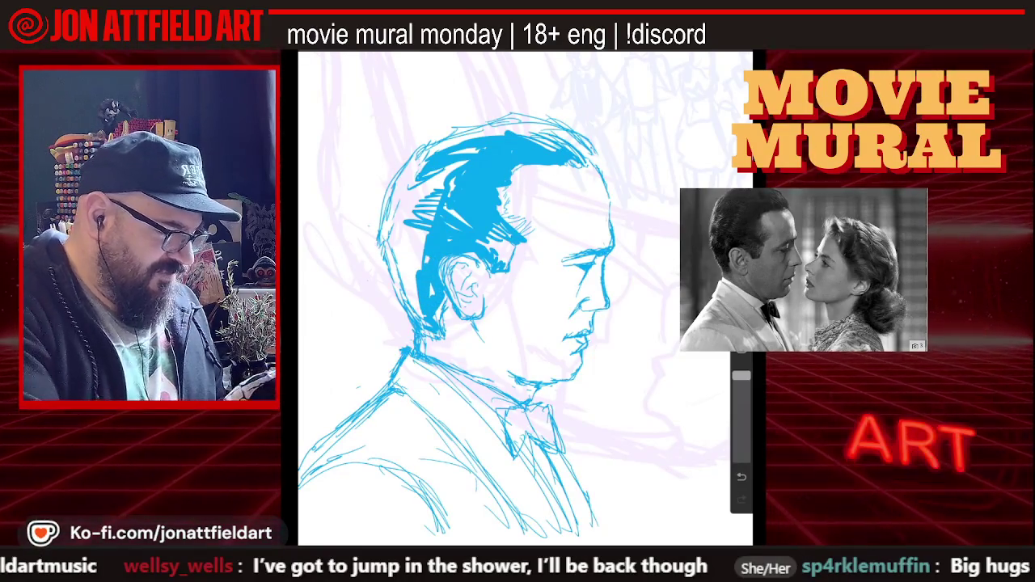